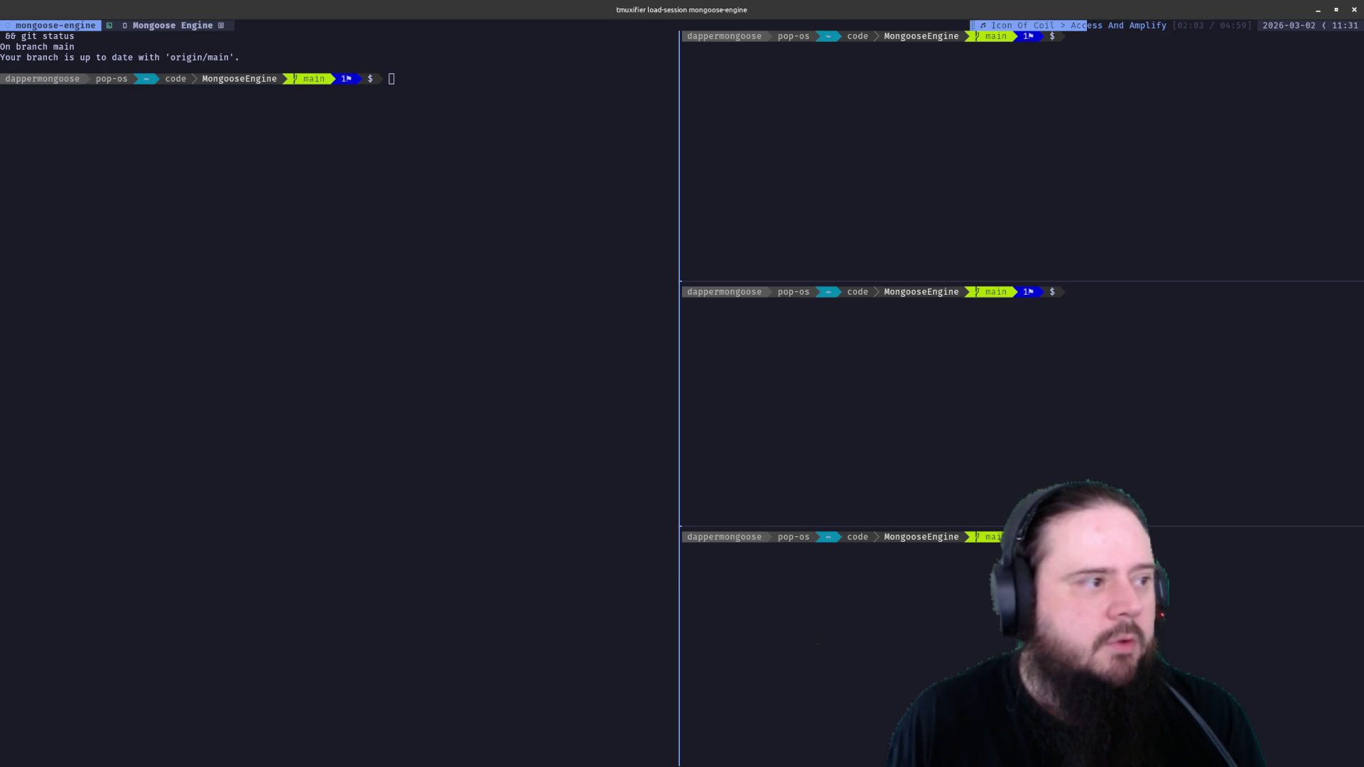
Switch to Brave, close the tmux search tab, maximize the powerline-go README, then return to tmux
{"action": "key", "text": "alt+Tab"}
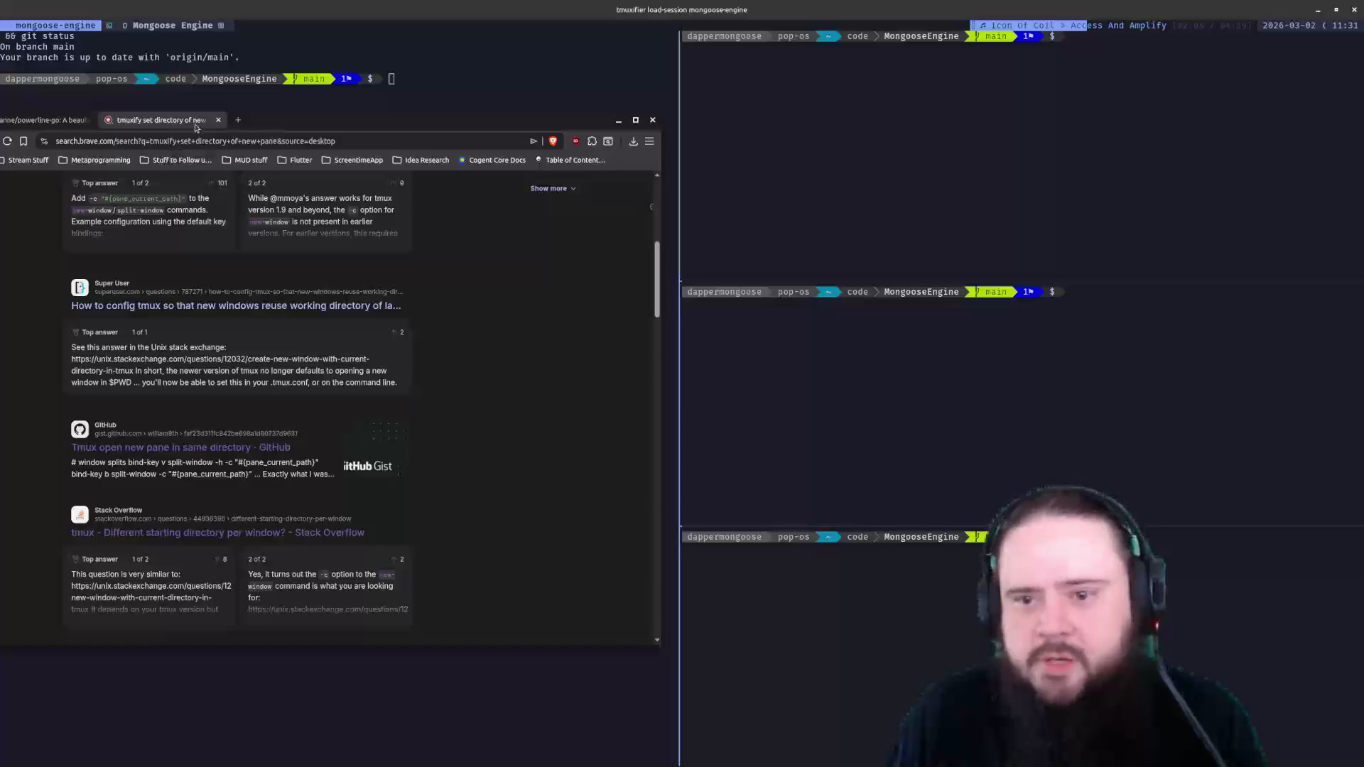
{"action": "left_click", "coordinate": [218, 120]}
{"action": "left_click_drag", "start_coordinate": [322, 126], "coordinate": [572, 35]}
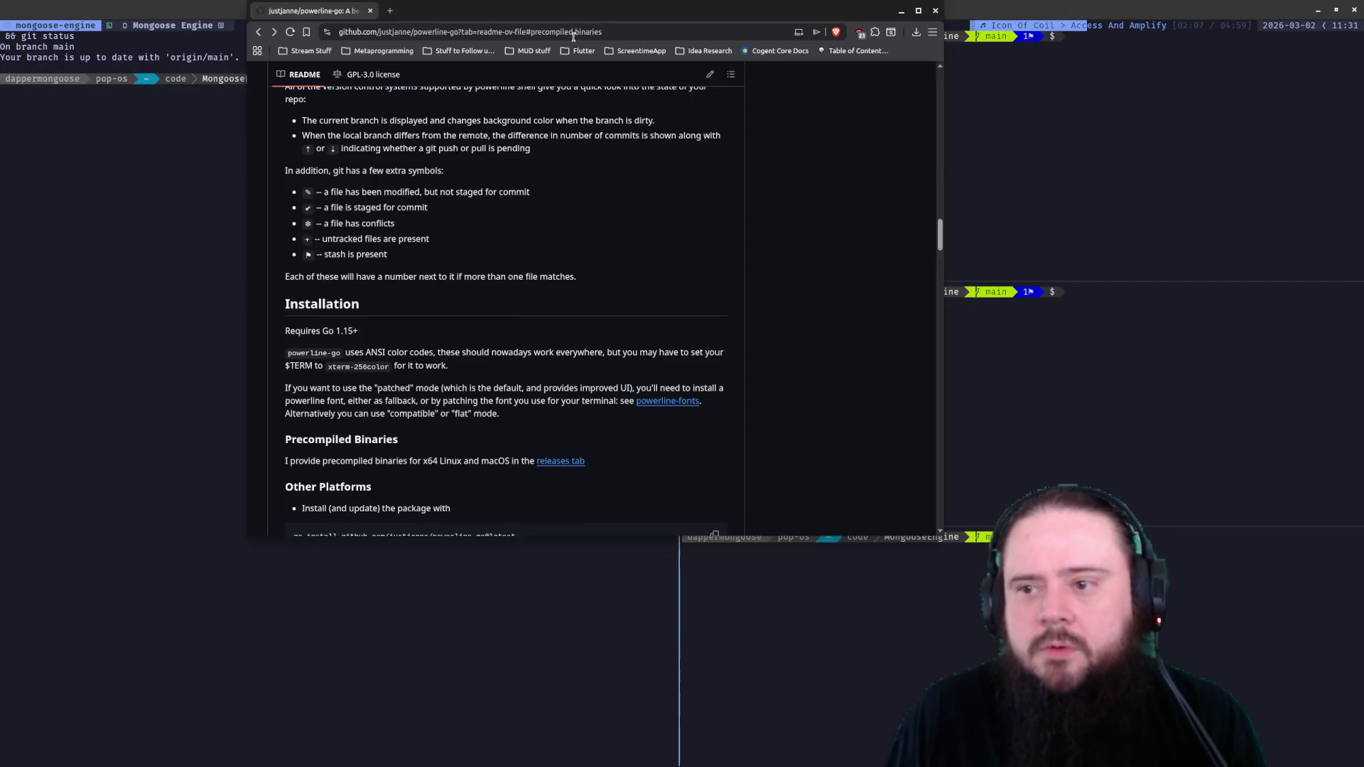
{"action": "double_click", "coordinate": [651, 24]}
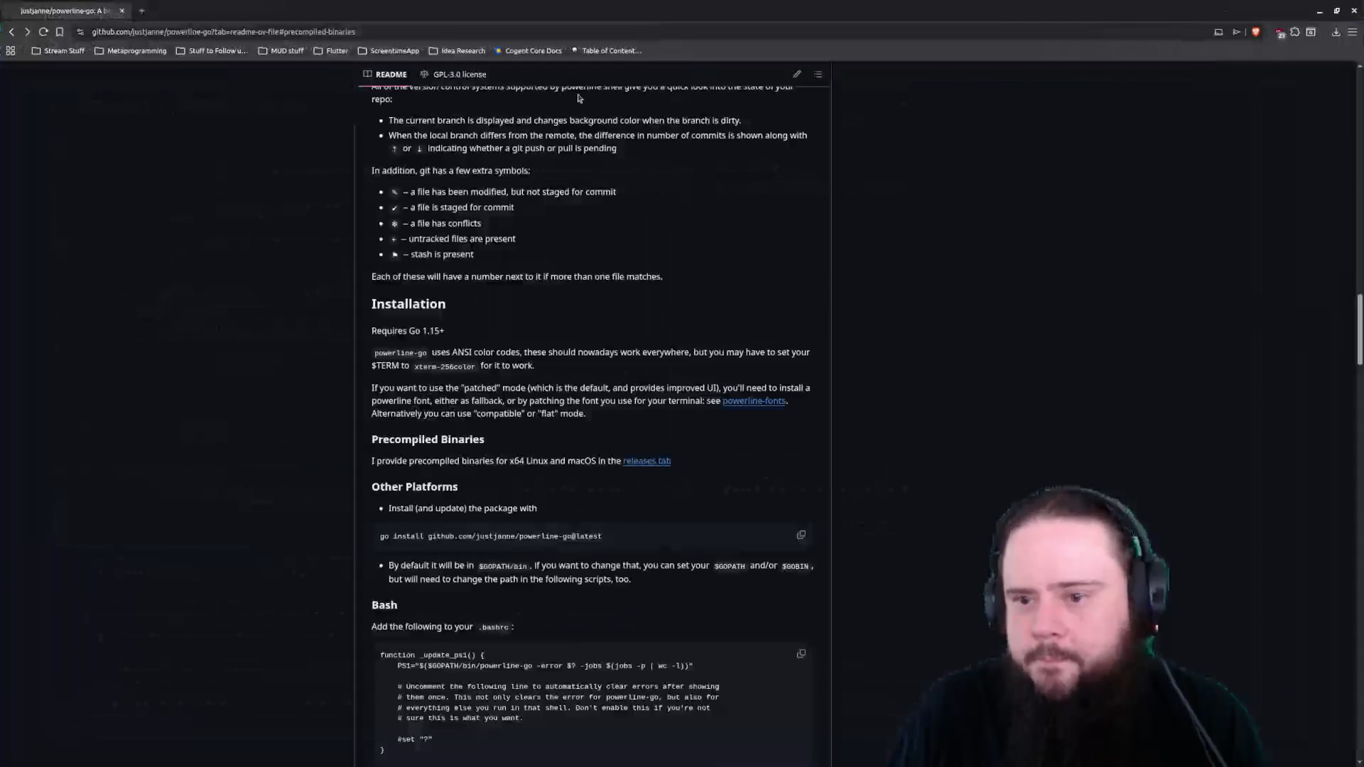
{"action": "scroll", "coordinate": [1050, 280], "scroll_direction": "up", "scroll_amount": 5}
{"action": "scroll", "coordinate": [961, 131], "scroll_direction": "up", "scroll_amount": 15}
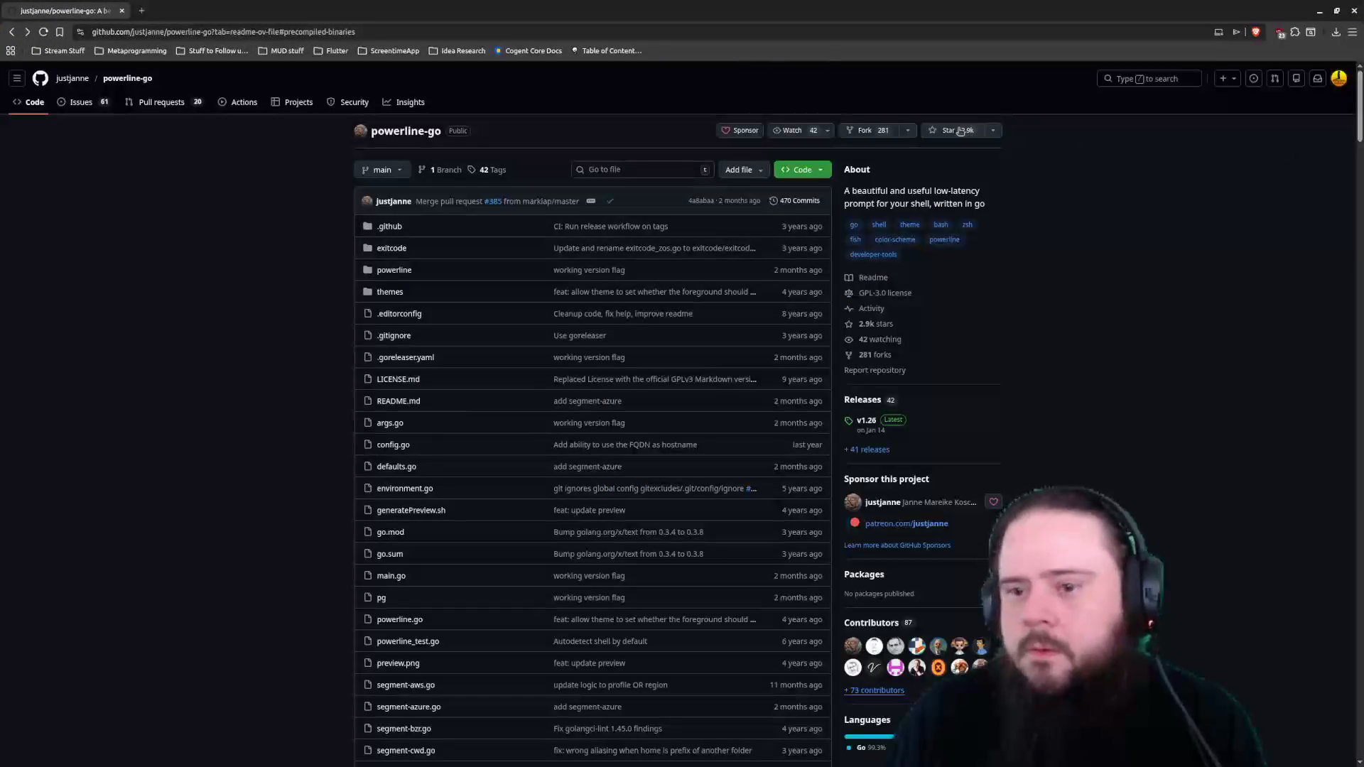
{"action": "key", "text": "alt+Tab"}
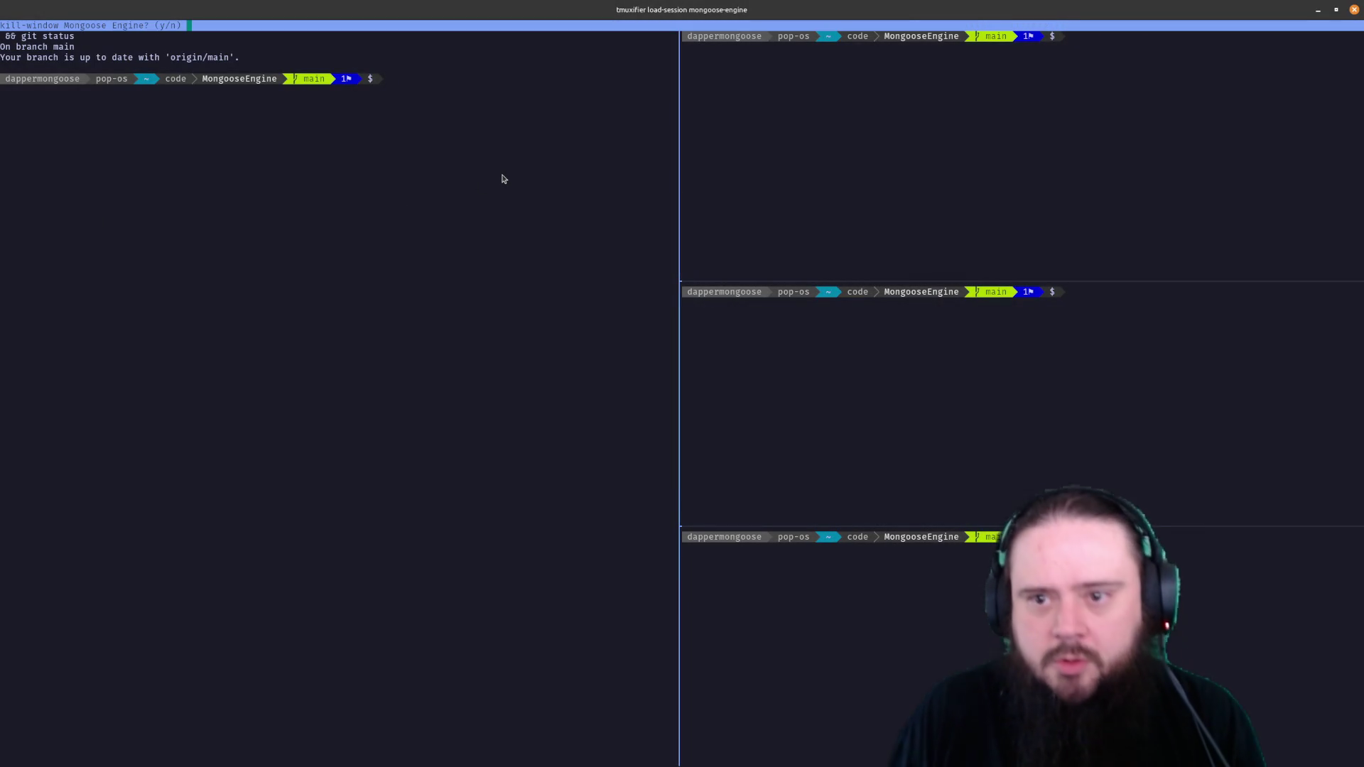
Confirm killing the Mongoose Engine window and reopen the layout script with tmuxifier edit-window
{"action": "key", "text": "ctrl+d"}
{"action": "key", "text": "Up"}
{"action": "key", "text": "Up"}
{"action": "key", "text": "Up"}
{"action": "key", "text": "Down"}
{"action": "key", "text": "Down"}
{"action": "key", "text": "Down"}
{"action": "key", "text": "Down"}
{"action": "key", "text": "Up"}
{"action": "key", "text": "Up"}
{"action": "key", "text": "Up"}
{"action": "key", "text": "Return"}
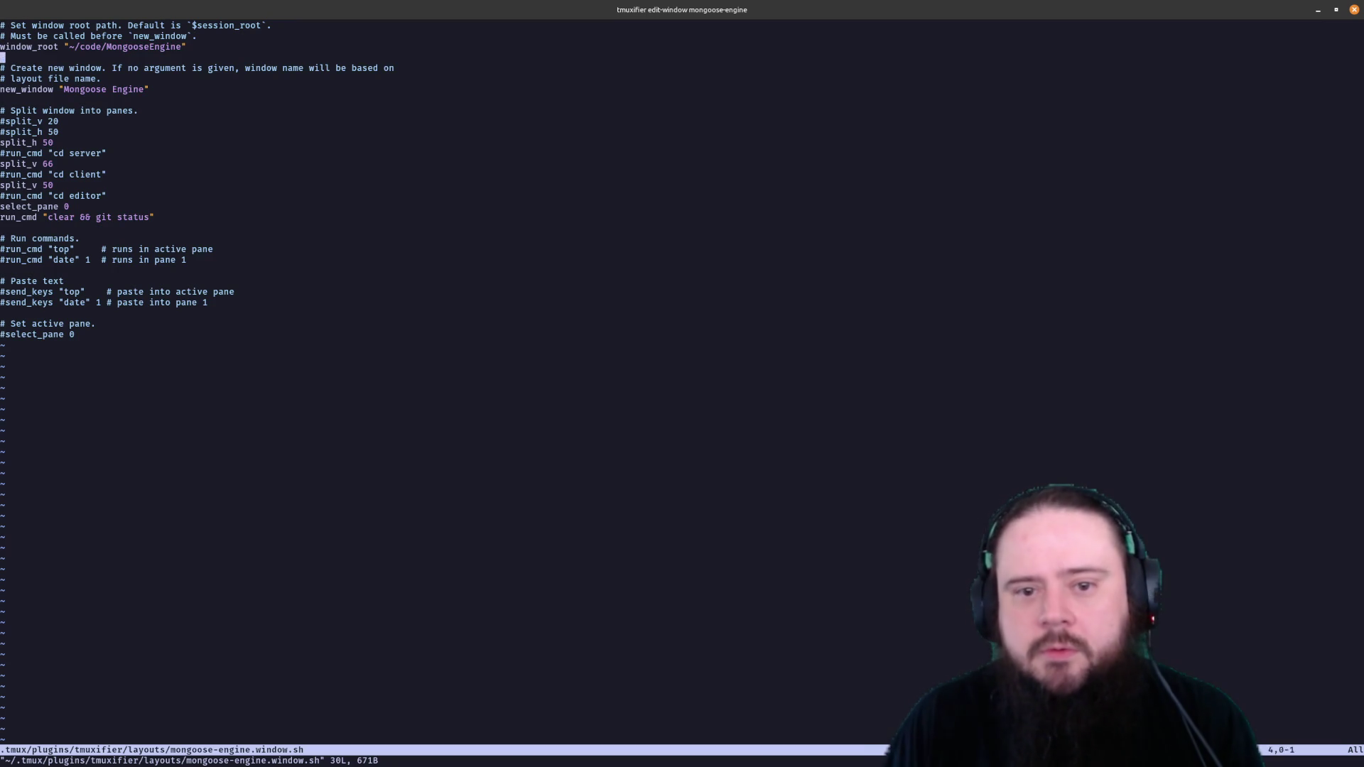
Uncomment the server, client and editor cd lines, drop clear from git status, save and reload the session
{"action": "key", "text": "j"}
{"action": "key", "text": "j"}
{"action": "key", "text": "j"}
{"action": "type", "text": "jxis"}
{"action": "key", "text": "Down"}
{"action": "key", "text": "BackSpace"}
{"action": "type", "text": "x"}
{"action": "key", "text": "Down"}
{"action": "key", "text": "Down"}
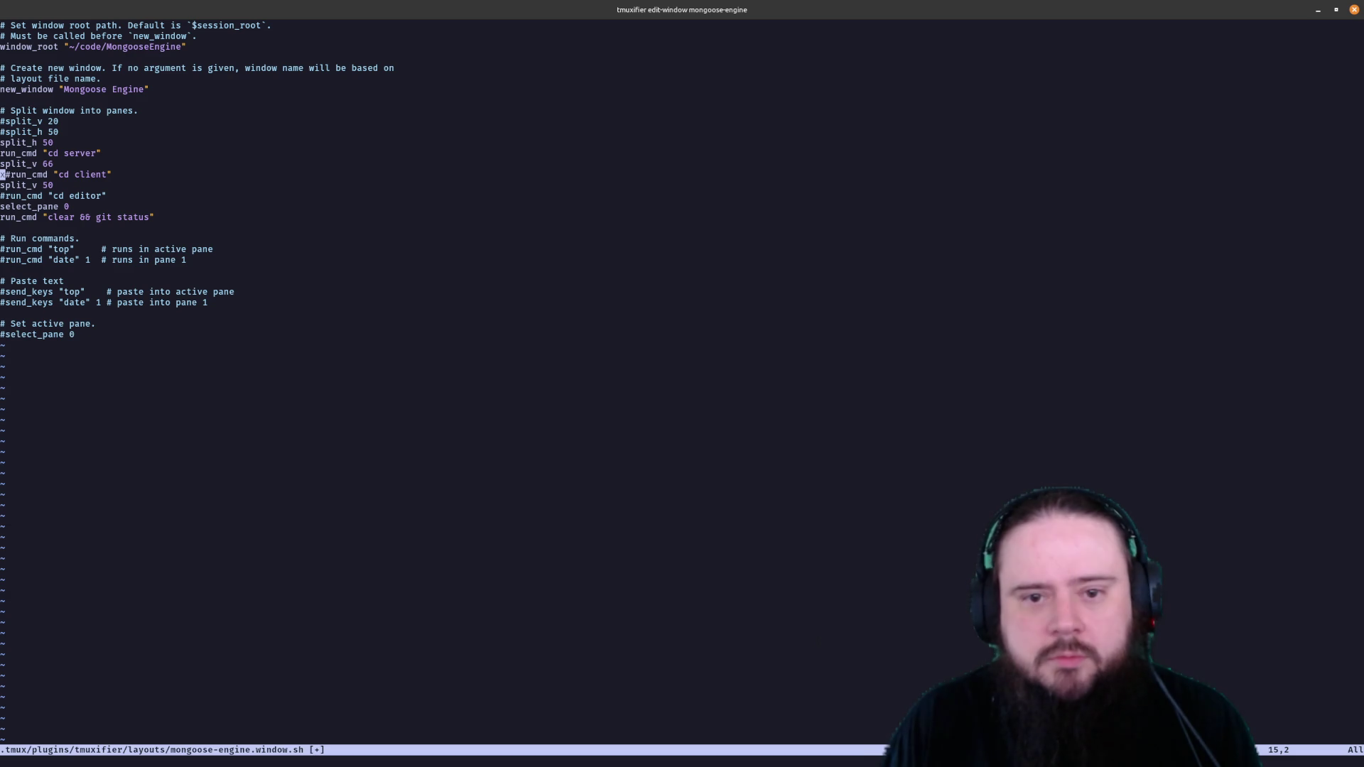
{"action": "key", "text": "Delete"}
{"action": "key", "text": "BackSpace"}
{"action": "key", "text": "Down"}
{"action": "key", "text": "w"}
{"action": "key", "text": "w"}
{"action": "type", "text": "dwxx:x"}
{"action": "key", "text": "Return"}
{"action": "type", "text": "tmuxifier load-session mongoose-engine"}
{"action": "key", "text": "Return"}
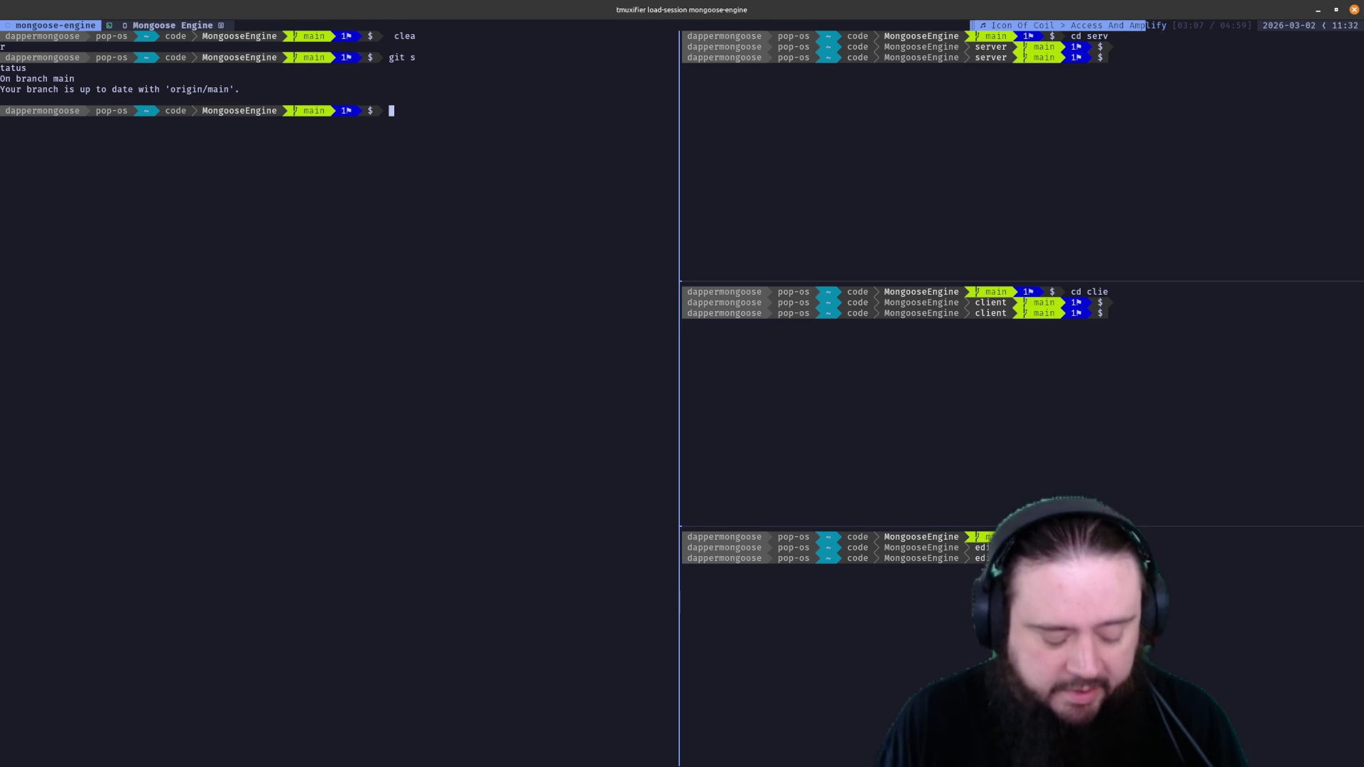
Focus the bottom-right editor pane and clear it to a single prompt
{"action": "key", "text": "ctrl+b"}
{"action": "key", "text": "Right"}
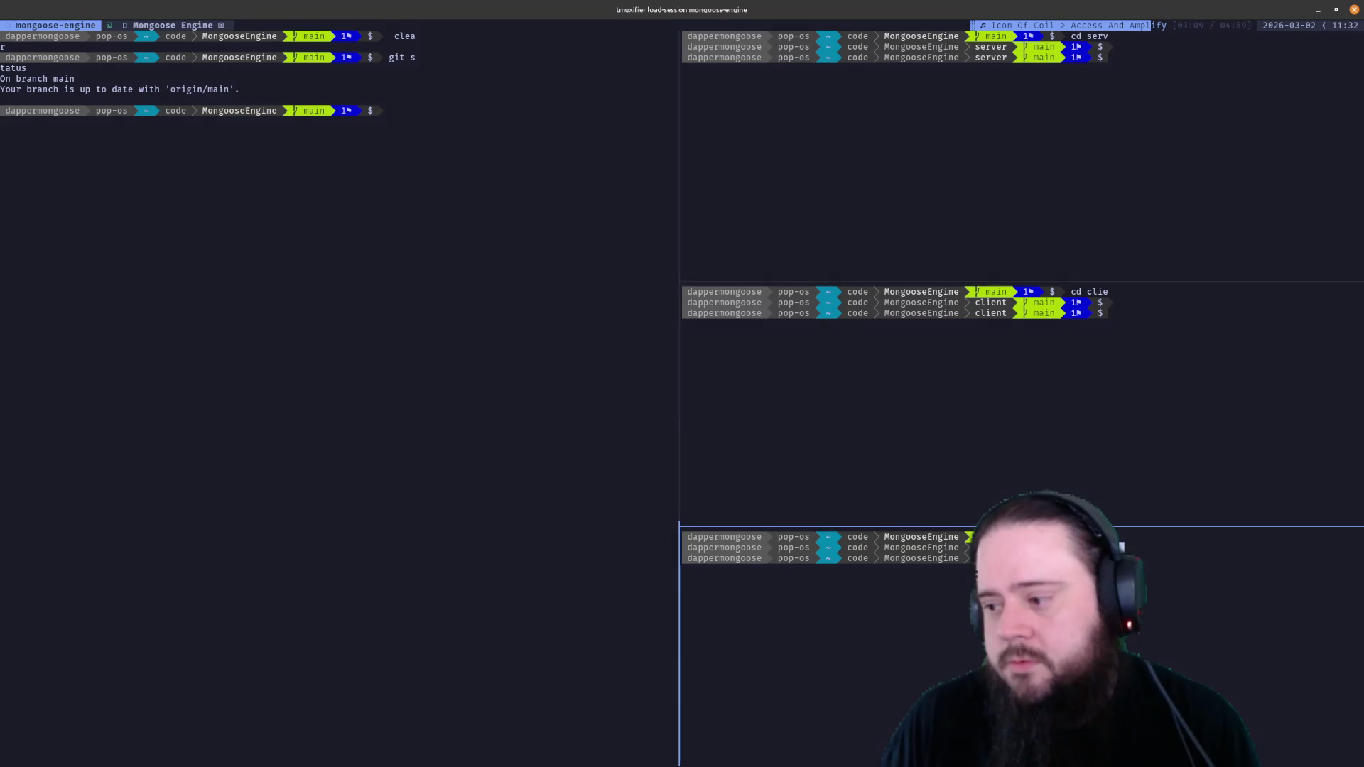
{"action": "type", "text": "clear"}
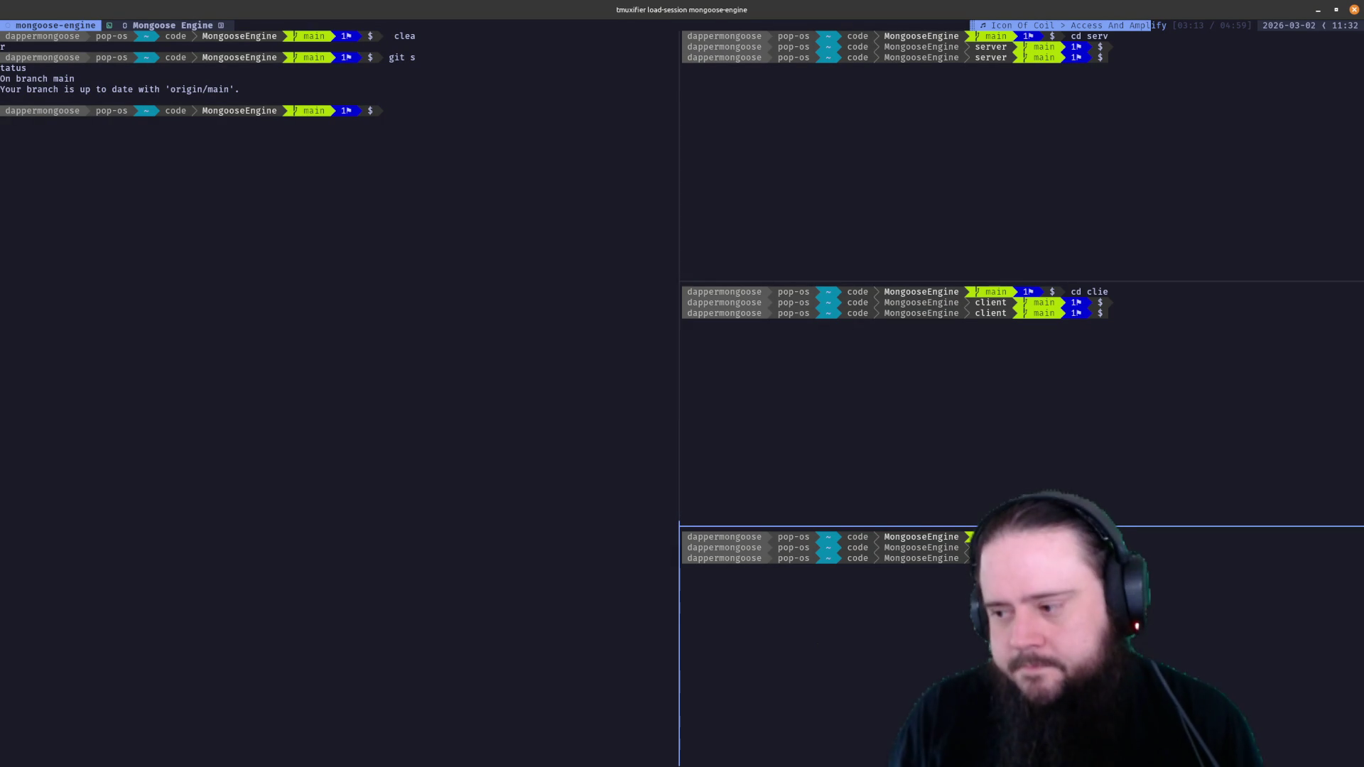
{"action": "key", "text": "Return"}
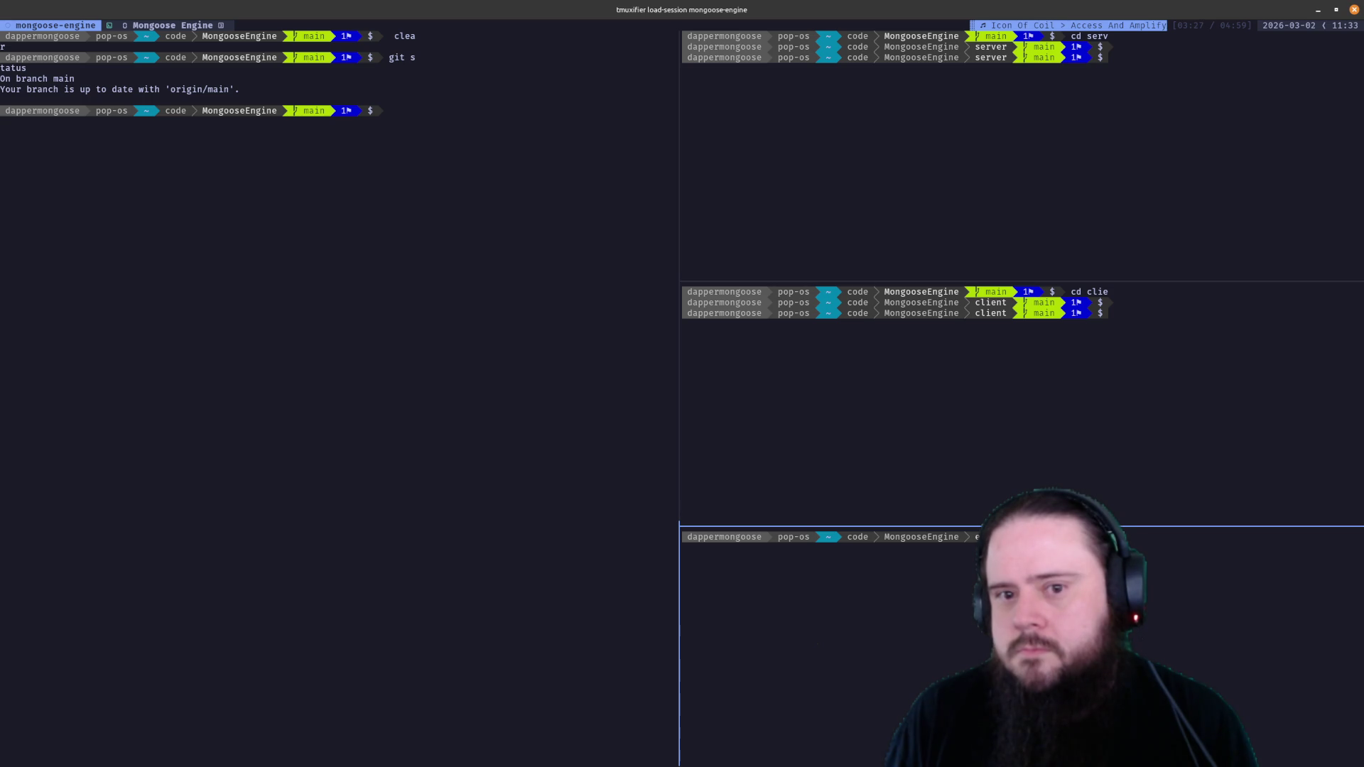
Kill the tmux session, reopen the mongoose-engine layout script in Vim, and bring the powerline-go page forward
{"action": "key", "text": "ctrl+b"}
{"action": "key", "text": "k"}
{"action": "key", "text": "Up"}
{"action": "key", "text": "Up"}
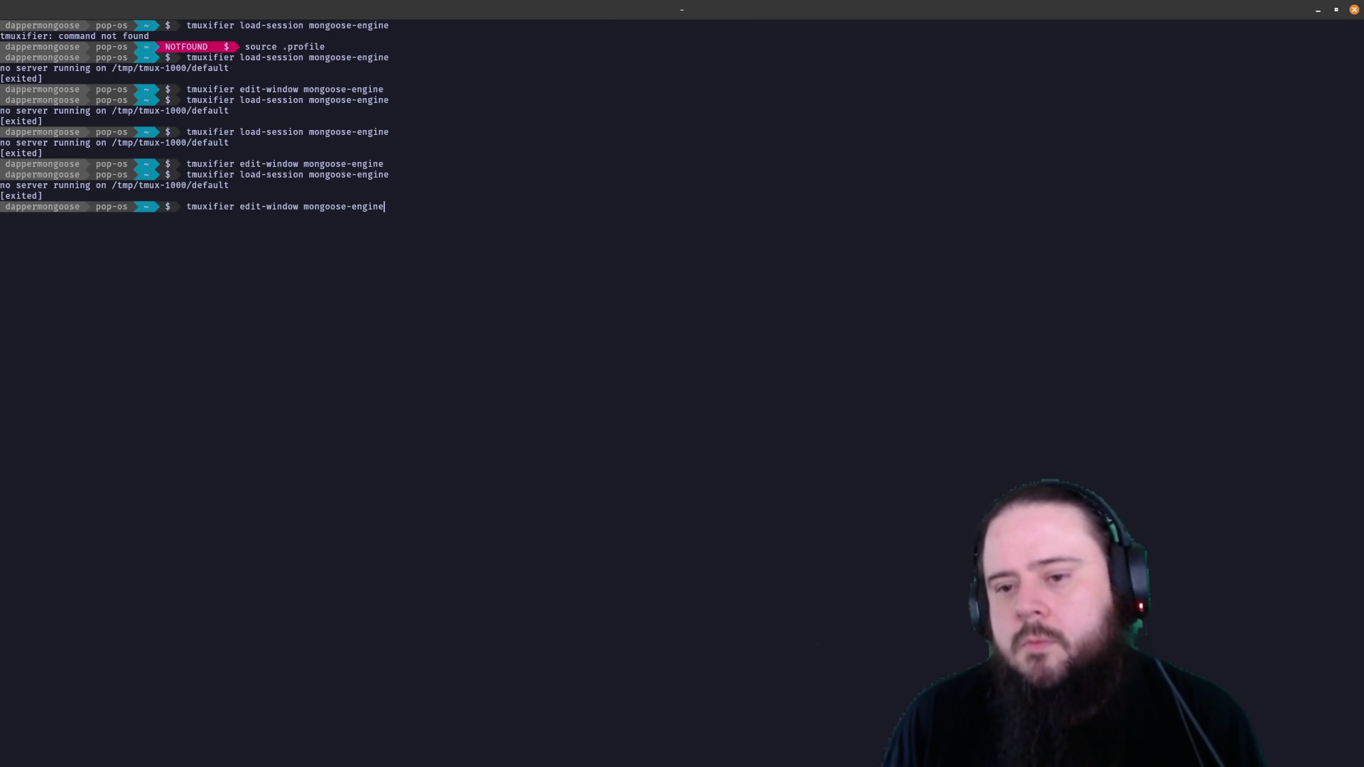
{"action": "key", "text": "Return"}
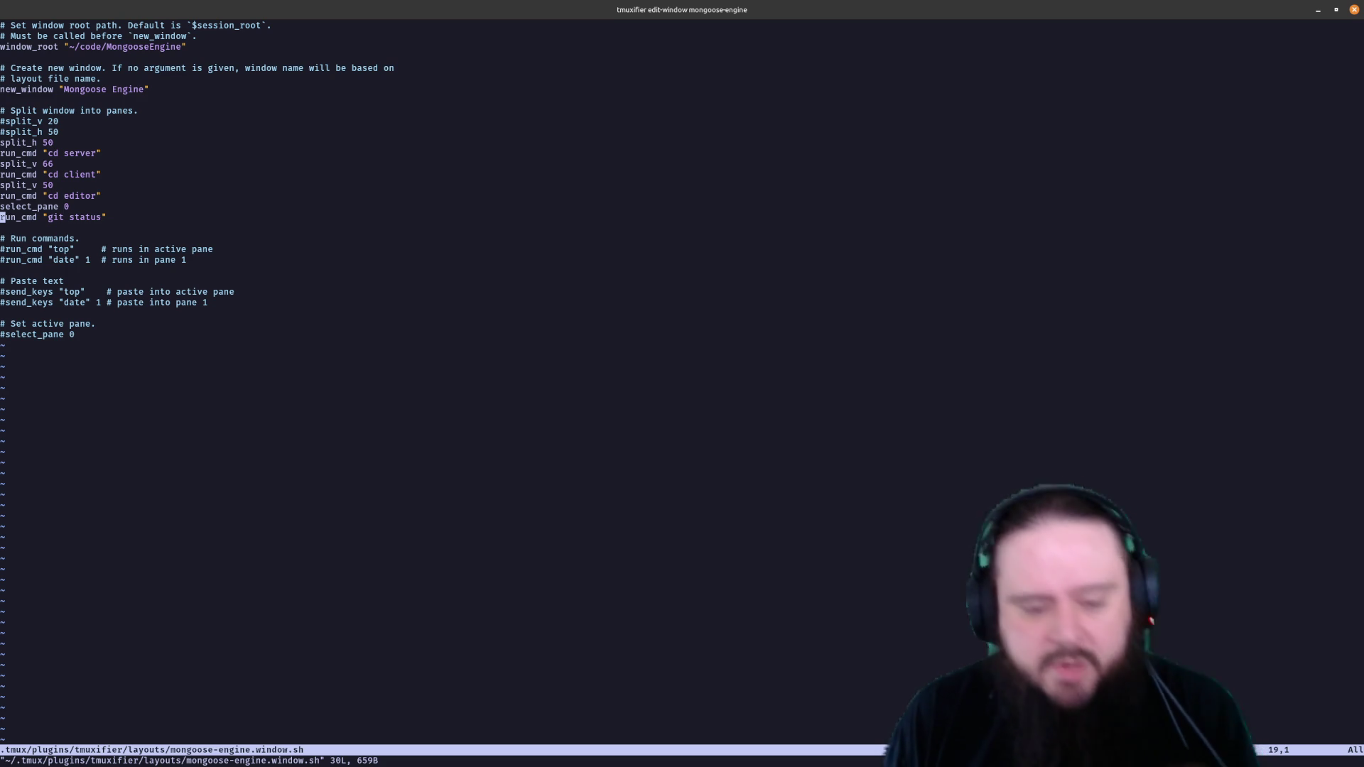
{"action": "key", "text": "alt+Tab"}
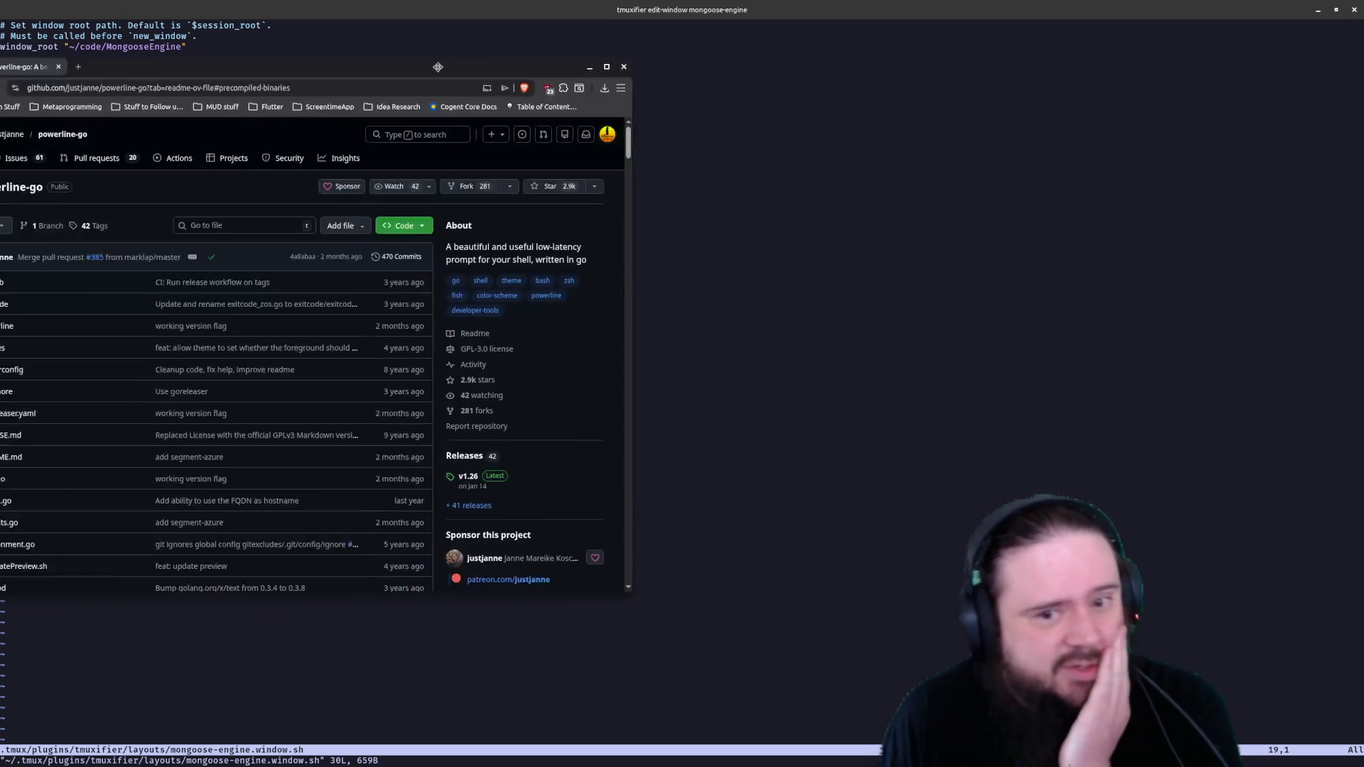
{"action": "left_click_drag", "start_coordinate": [336, 56], "coordinate": [639, 56]}
{"action": "scroll", "coordinate": [499, 279], "scroll_direction": "down", "scroll_amount": 5}
{"action": "scroll", "coordinate": [498, 280], "scroll_direction": "down", "scroll_amount": 5}
{"action": "scroll", "coordinate": [499, 279], "scroll_direction": "down", "scroll_amount": 5}
{"action": "scroll", "coordinate": [498, 279], "scroll_direction": "up", "scroll_amount": 3}
{"action": "scroll", "coordinate": [499, 279], "scroll_direction": "up", "scroll_amount": 1}
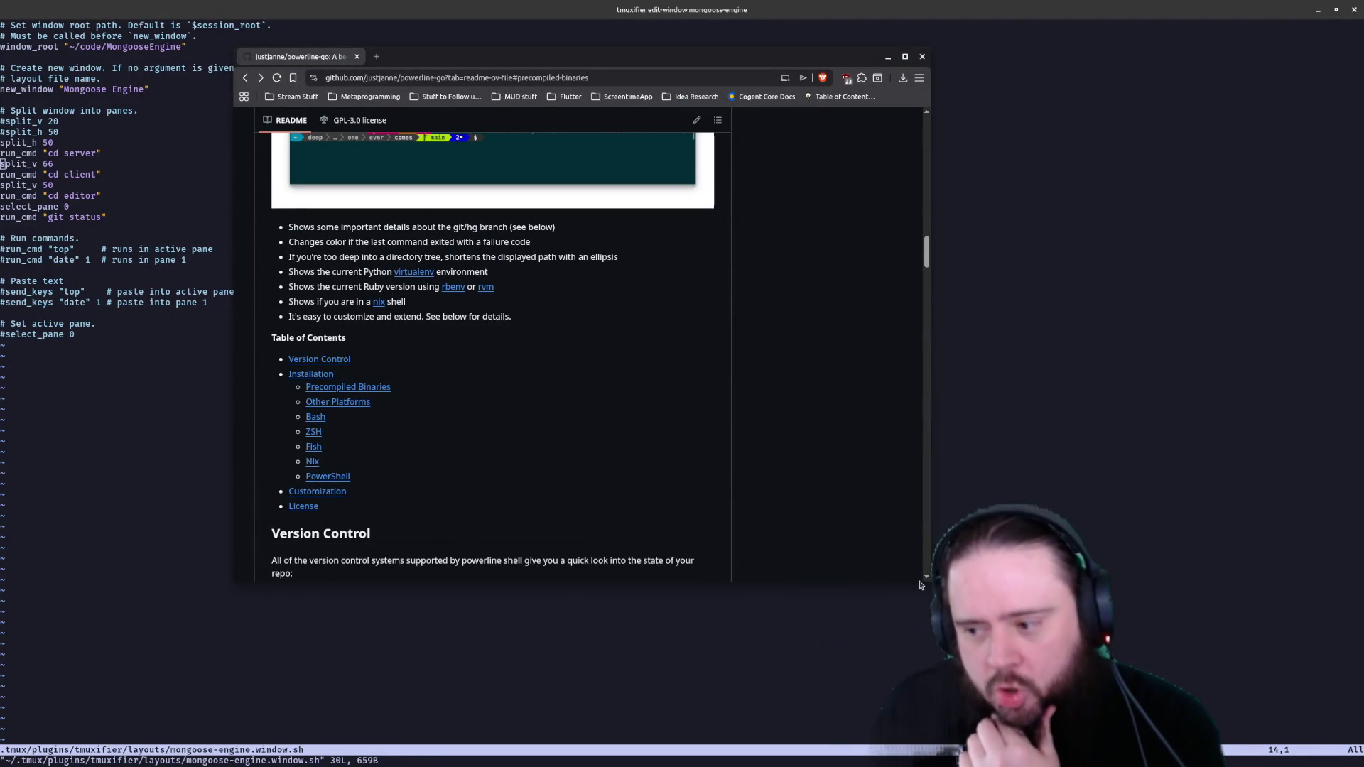
Enlarge the Brave window showing the powerline-go README's Customization section
{"action": "left_click_drag", "start_coordinate": [929, 581], "coordinate": [1132, 655]}
{"action": "scroll", "coordinate": [839, 503], "scroll_direction": "up", "scroll_amount": 2}
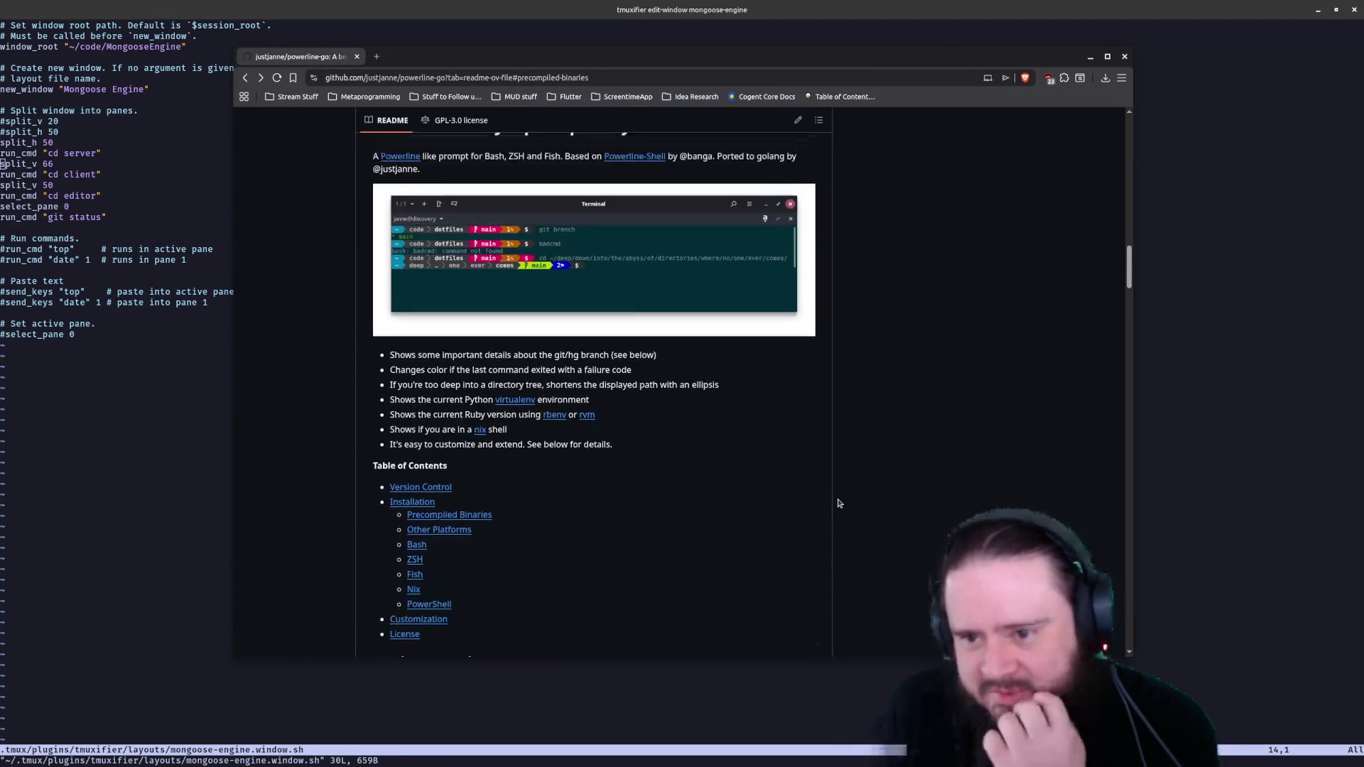
{"action": "scroll", "coordinate": [736, 427], "scroll_direction": "down", "scroll_amount": 3}
{"action": "scroll", "coordinate": [737, 426], "scroll_direction": "down", "scroll_amount": 2}
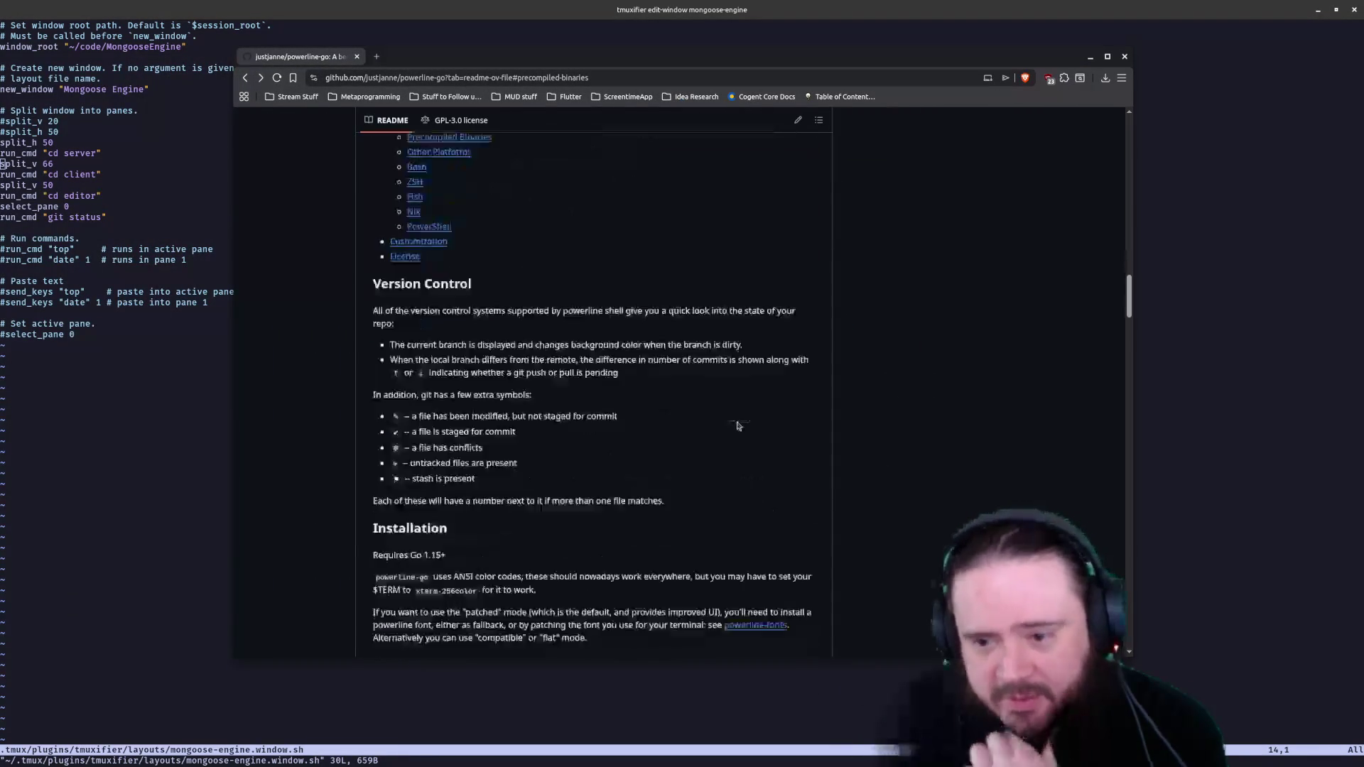
{"action": "scroll", "coordinate": [736, 426], "scroll_direction": "down", "scroll_amount": 2}
{"action": "scroll", "coordinate": [724, 418], "scroll_direction": "down", "scroll_amount": 3}
{"action": "scroll", "coordinate": [725, 418], "scroll_direction": "down", "scroll_amount": 3}
{"action": "scroll", "coordinate": [724, 415], "scroll_direction": "down", "scroll_amount": 3}
{"action": "scroll", "coordinate": [724, 416], "scroll_direction": "down", "scroll_amount": 3}
{"action": "scroll", "coordinate": [724, 418], "scroll_direction": "down", "scroll_amount": 3}
{"action": "scroll", "coordinate": [723, 431], "scroll_direction": "down", "scroll_amount": 1}
{"action": "scroll", "coordinate": [722, 435], "scroll_direction": "down", "scroll_amount": 3}
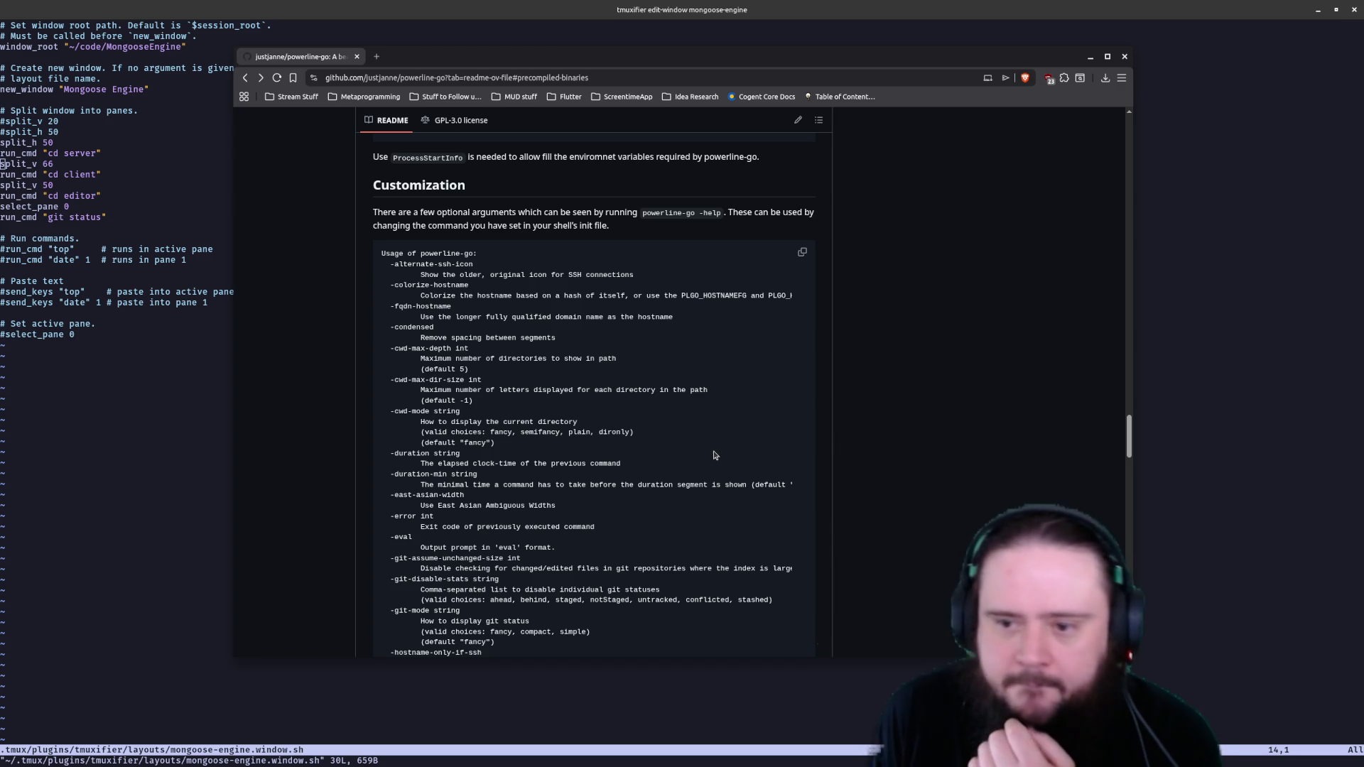
{"action": "scroll", "coordinate": [710, 457], "scroll_direction": "down", "scroll_amount": 4}
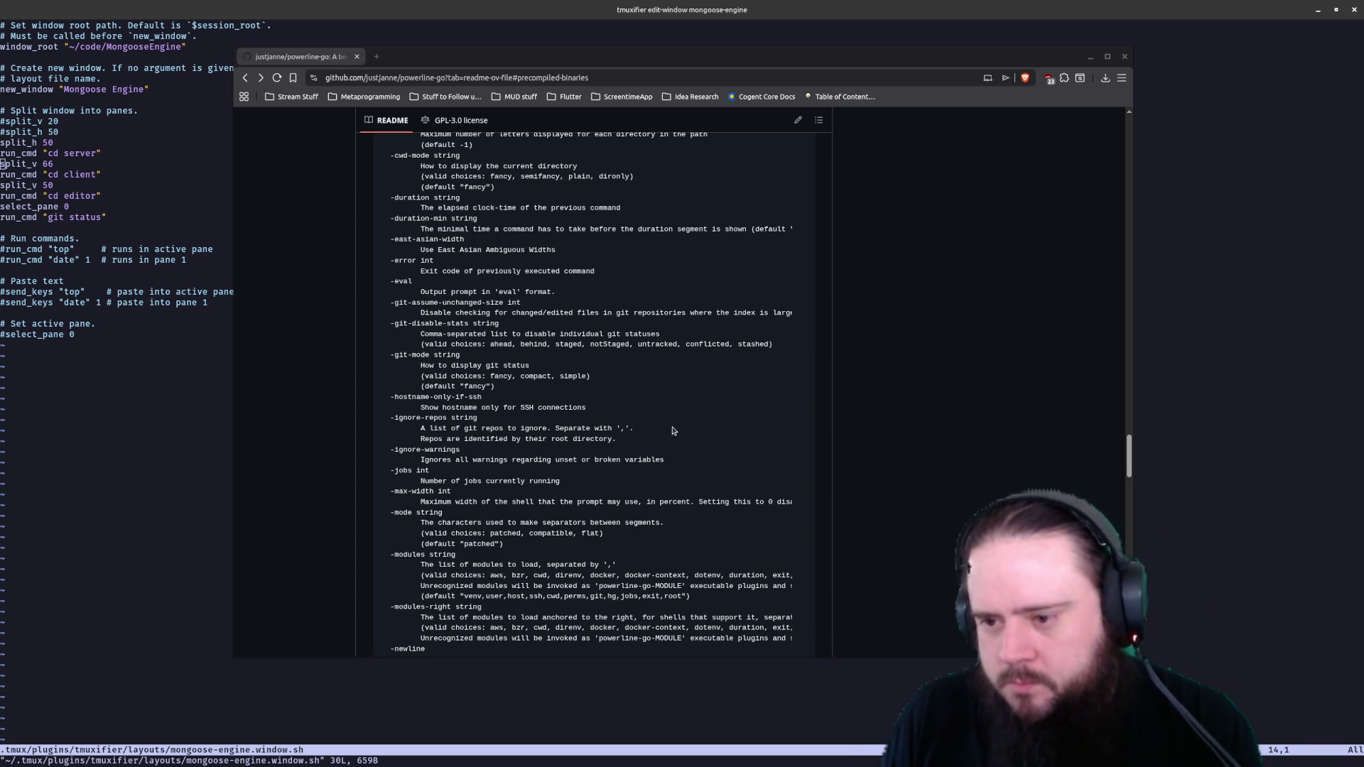
{"action": "scroll", "coordinate": [672, 427], "scroll_direction": "down", "scroll_amount": 2}
{"action": "scroll", "coordinate": [671, 421], "scroll_direction": "down", "scroll_amount": 1}
{"action": "scroll", "coordinate": [674, 424], "scroll_direction": "down", "scroll_amount": 1}
{"action": "scroll", "coordinate": [679, 428], "scroll_direction": "down", "scroll_amount": 1}
{"action": "scroll", "coordinate": [680, 423], "scroll_direction": "down", "scroll_amount": 2}
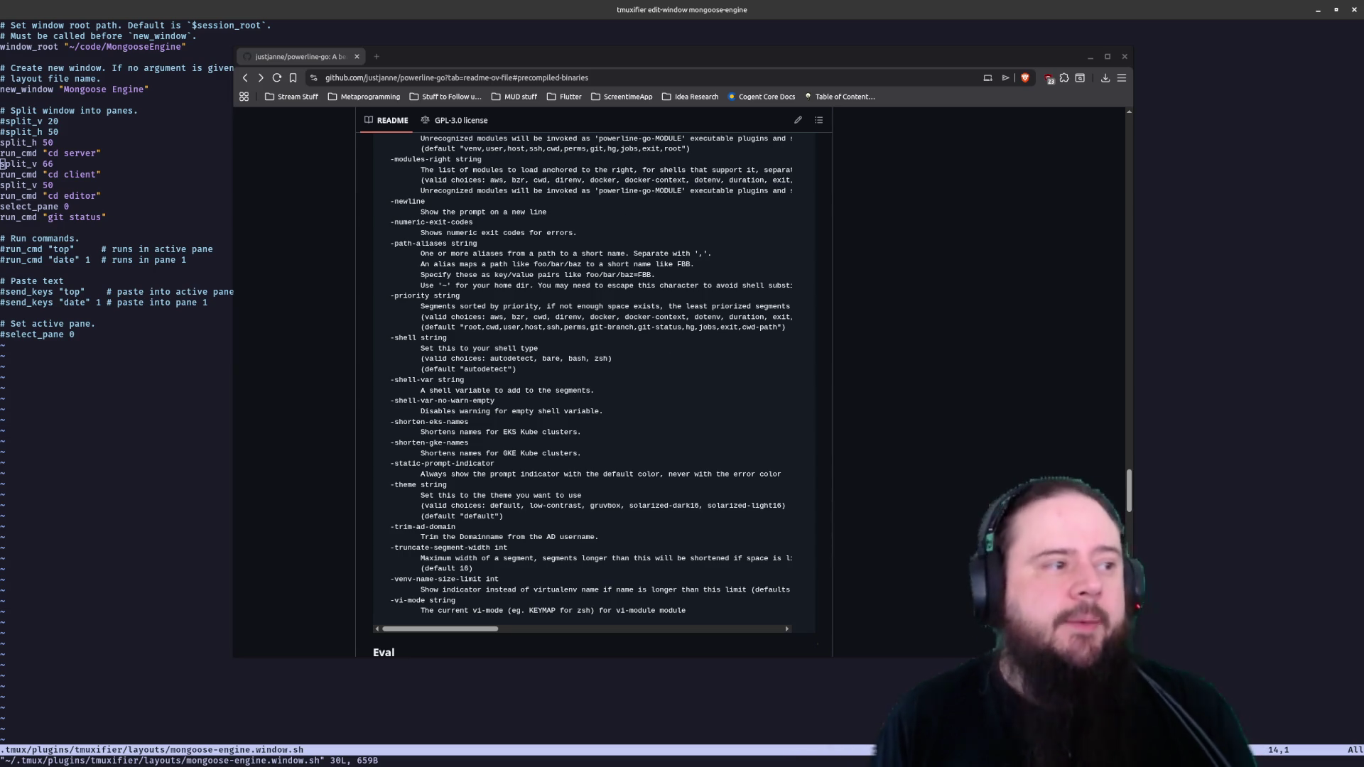
{"action": "scroll", "coordinate": [559, 326], "scroll_direction": "up", "scroll_amount": 5}
{"action": "scroll", "coordinate": [559, 327], "scroll_direction": "up", "scroll_amount": 3}
{"action": "scroll", "coordinate": [565, 329], "scroll_direction": "down", "scroll_amount": 2}
{"action": "scroll", "coordinate": [570, 330], "scroll_direction": "down", "scroll_amount": 2}
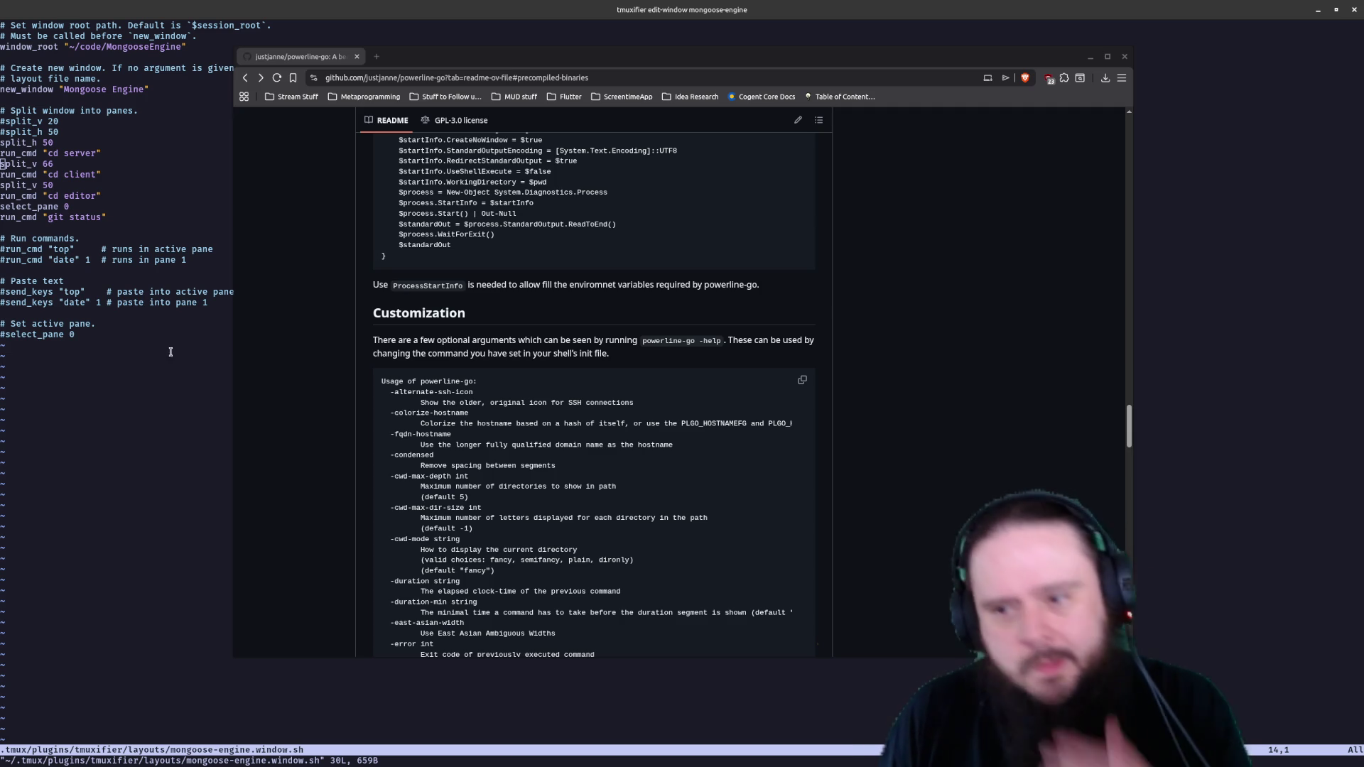
{"action": "scroll", "coordinate": [571, 407], "scroll_direction": "down", "scroll_amount": 3}
{"action": "scroll", "coordinate": [572, 407], "scroll_direction": "down", "scroll_amount": 3}
{"action": "scroll", "coordinate": [529, 348], "scroll_direction": "down", "scroll_amount": 2}
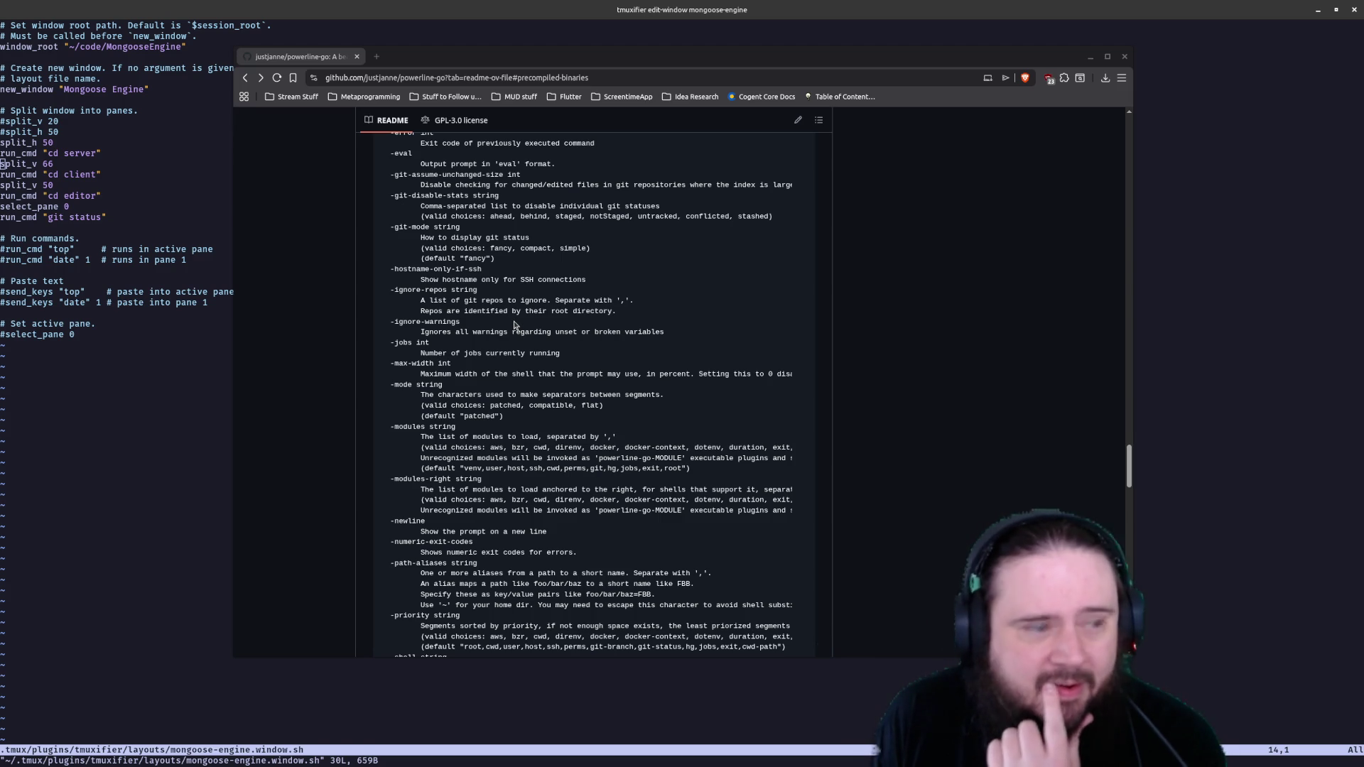
{"action": "scroll", "coordinate": [515, 325], "scroll_direction": "down", "scroll_amount": 1}
{"action": "scroll", "coordinate": [514, 341], "scroll_direction": "down", "scroll_amount": 3}
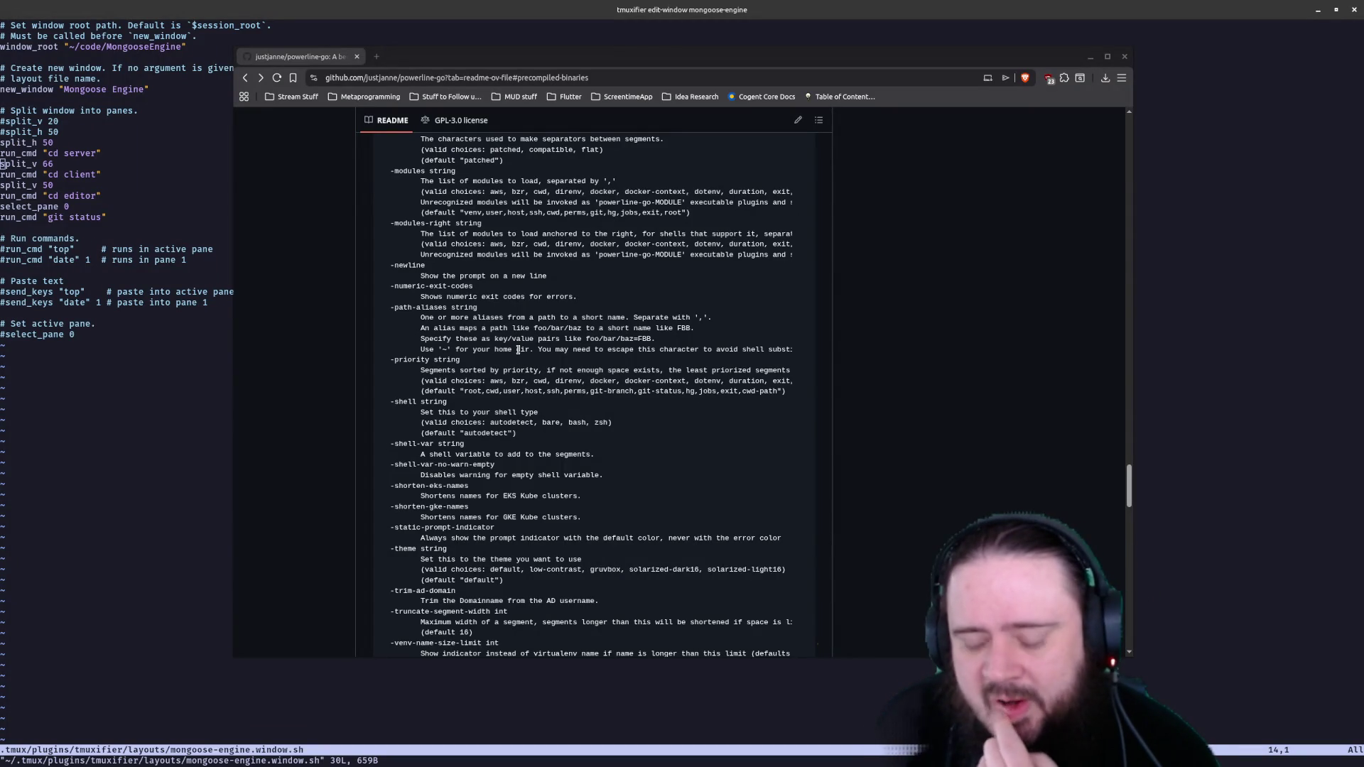
{"action": "scroll", "coordinate": [519, 348], "scroll_direction": "up", "scroll_amount": 3}
{"action": "scroll", "coordinate": [519, 348], "scroll_direction": "up", "scroll_amount": 5}
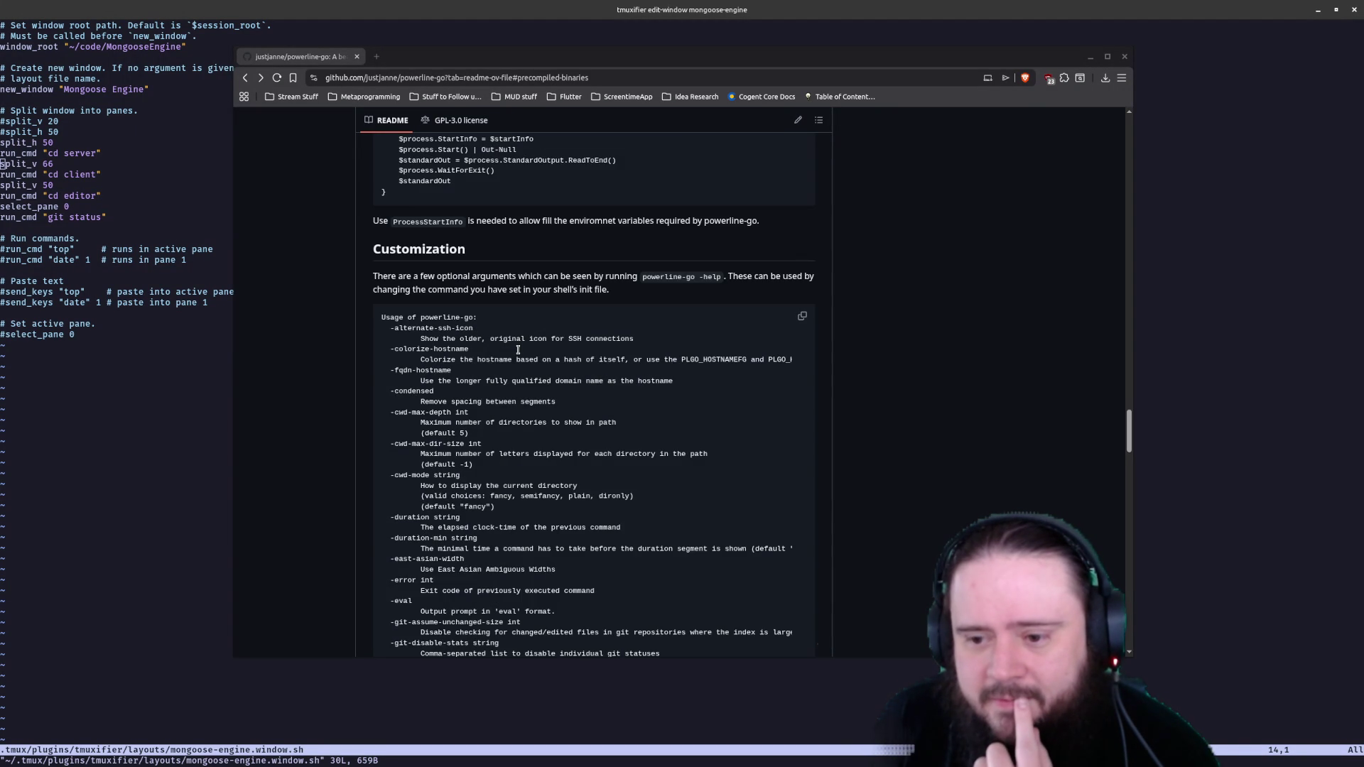
{"action": "scroll", "coordinate": [519, 348], "scroll_direction": "down", "scroll_amount": 1}
{"action": "scroll", "coordinate": [519, 349], "scroll_direction": "down", "scroll_amount": 8}
{"action": "scroll", "coordinate": [519, 349], "scroll_direction": "down", "scroll_amount": 5}
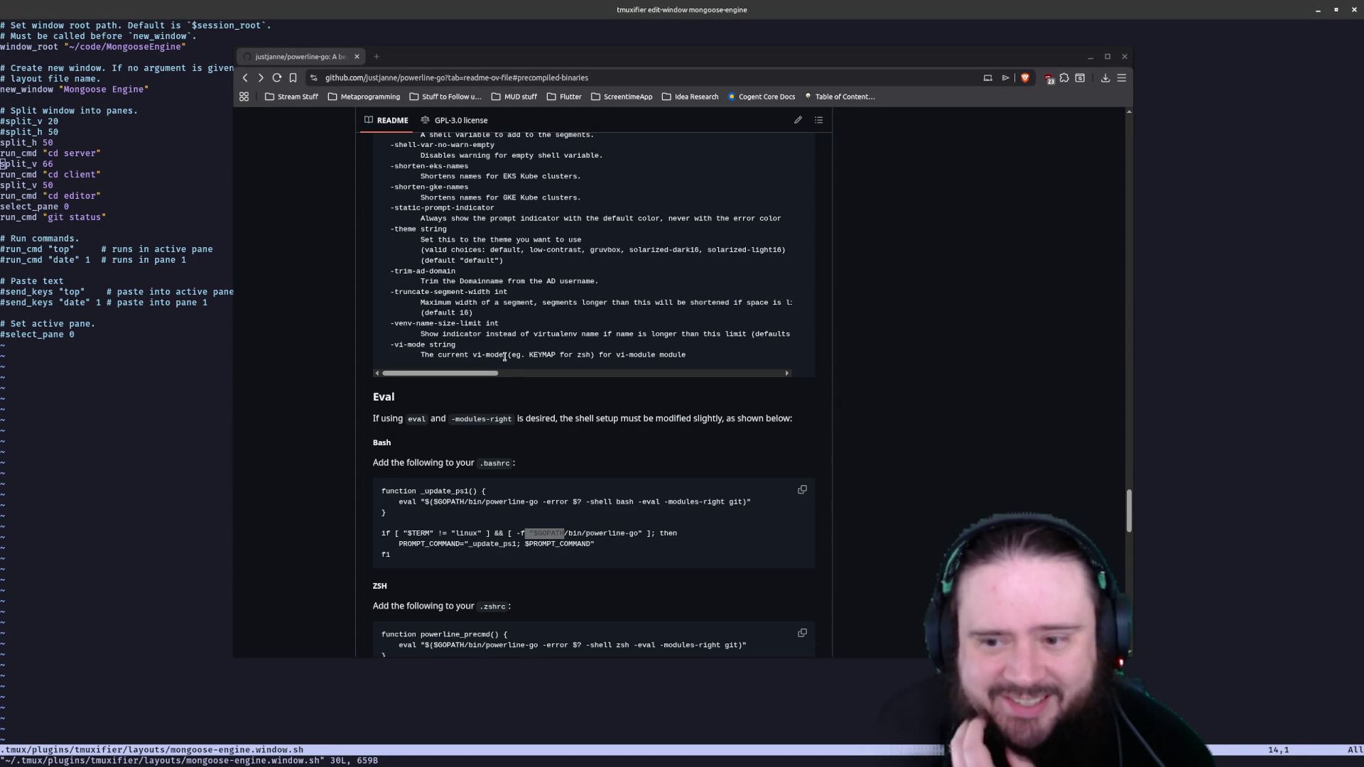
{"action": "scroll", "coordinate": [518, 366], "scroll_direction": "up", "scroll_amount": 1}
{"action": "scroll", "coordinate": [511, 362], "scroll_direction": "up", "scroll_amount": 4}
{"action": "scroll", "coordinate": [504, 357], "scroll_direction": "up", "scroll_amount": 2}
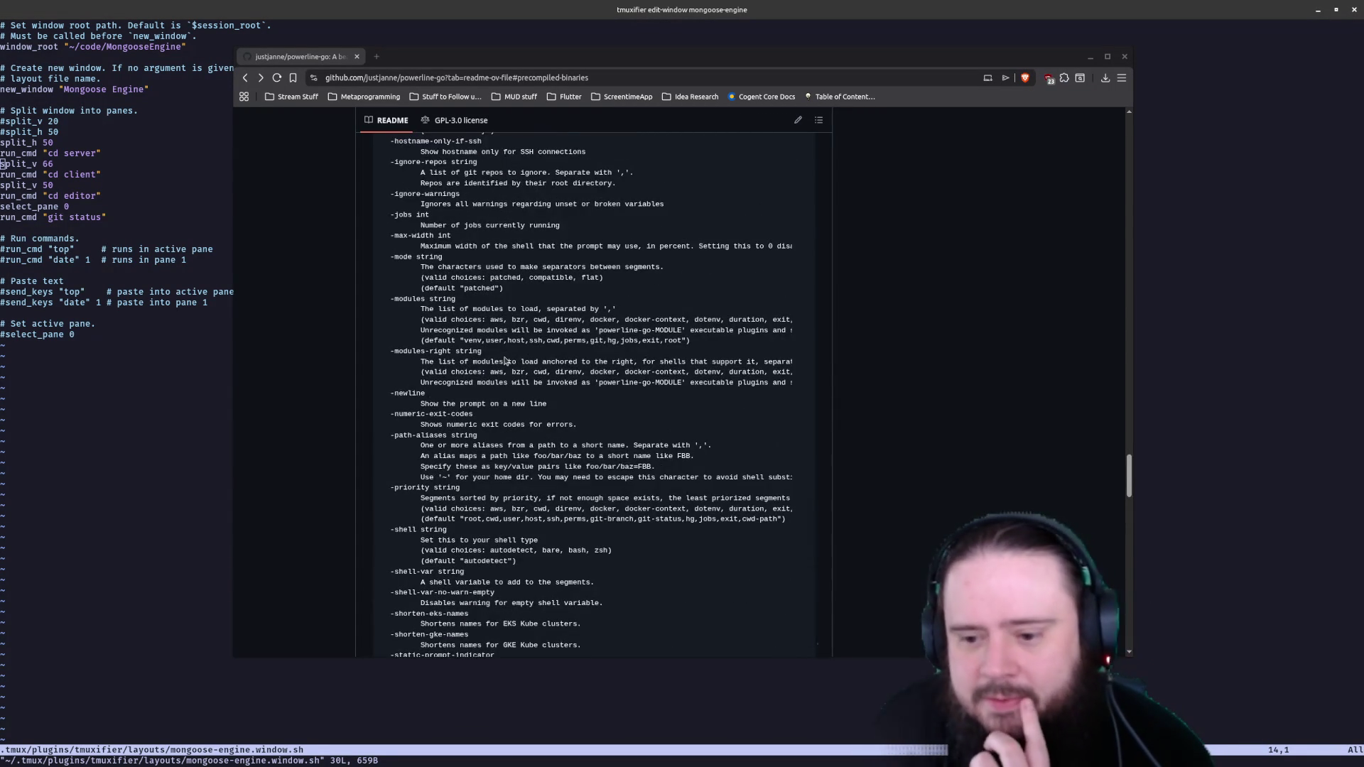
{"action": "scroll", "coordinate": [504, 358], "scroll_direction": "up", "scroll_amount": 3}
{"action": "scroll", "coordinate": [505, 359], "scroll_direction": "up", "scroll_amount": 1}
{"action": "scroll", "coordinate": [501, 358], "scroll_direction": "up", "scroll_amount": 1}
{"action": "scroll", "coordinate": [497, 355], "scroll_direction": "up", "scroll_amount": 4}
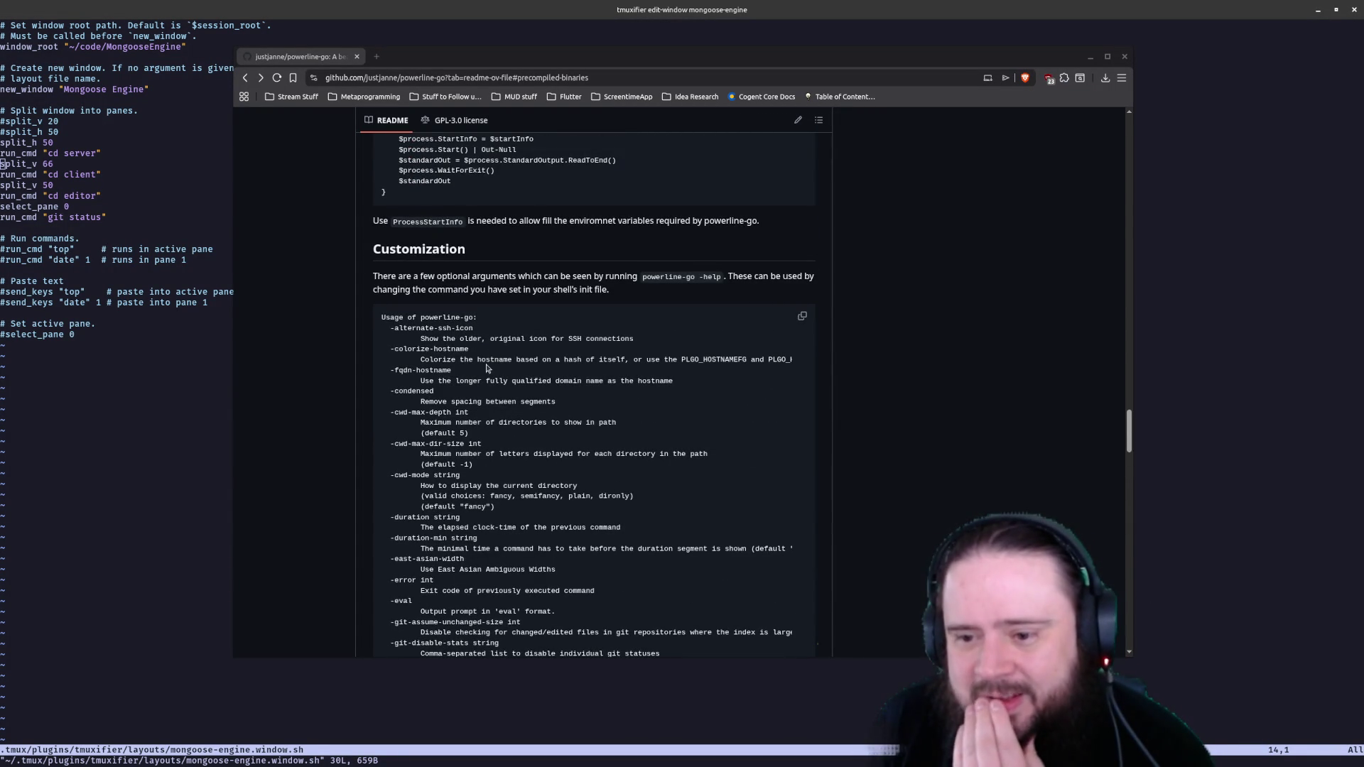
{"action": "scroll", "coordinate": [474, 373], "scroll_direction": "down", "scroll_amount": 1}
{"action": "scroll", "coordinate": [447, 392], "scroll_direction": "down", "scroll_amount": 3}
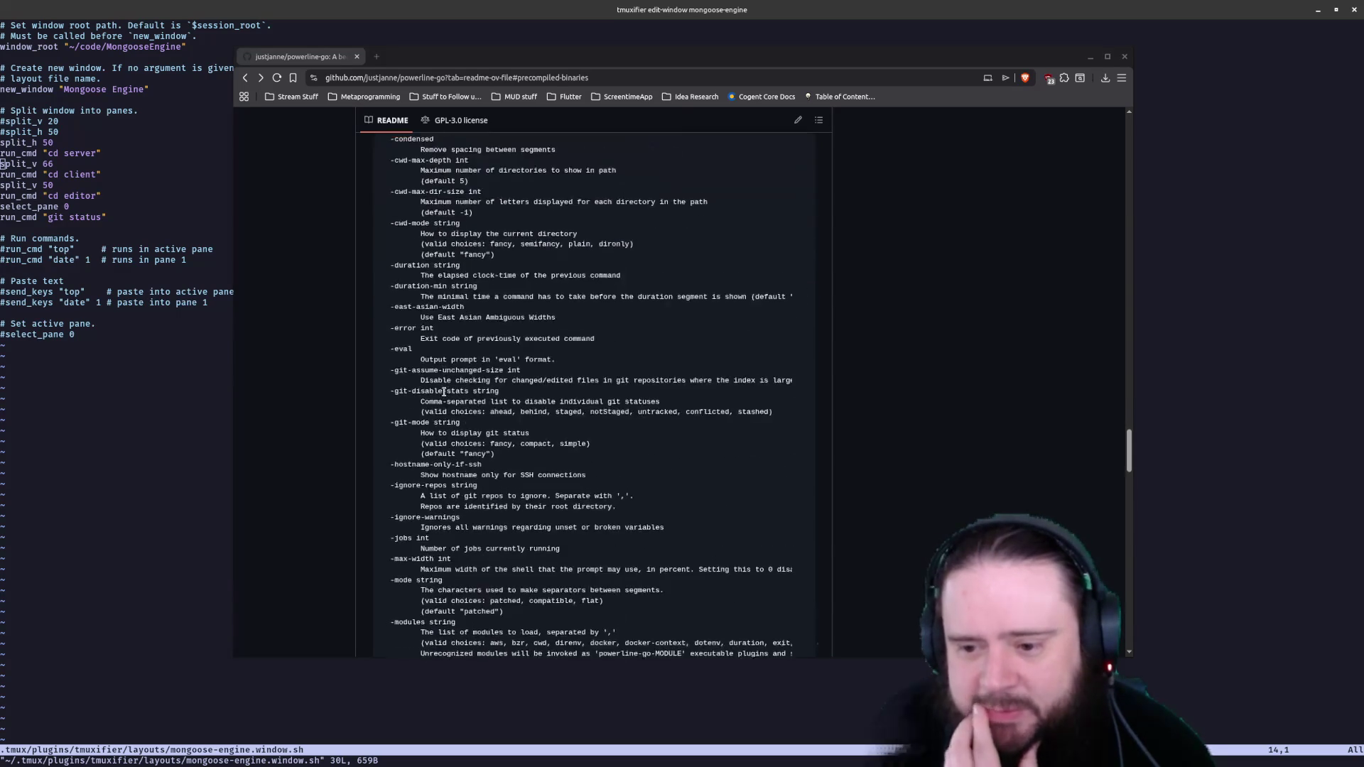
{"action": "scroll", "coordinate": [446, 392], "scroll_direction": "down", "scroll_amount": 5}
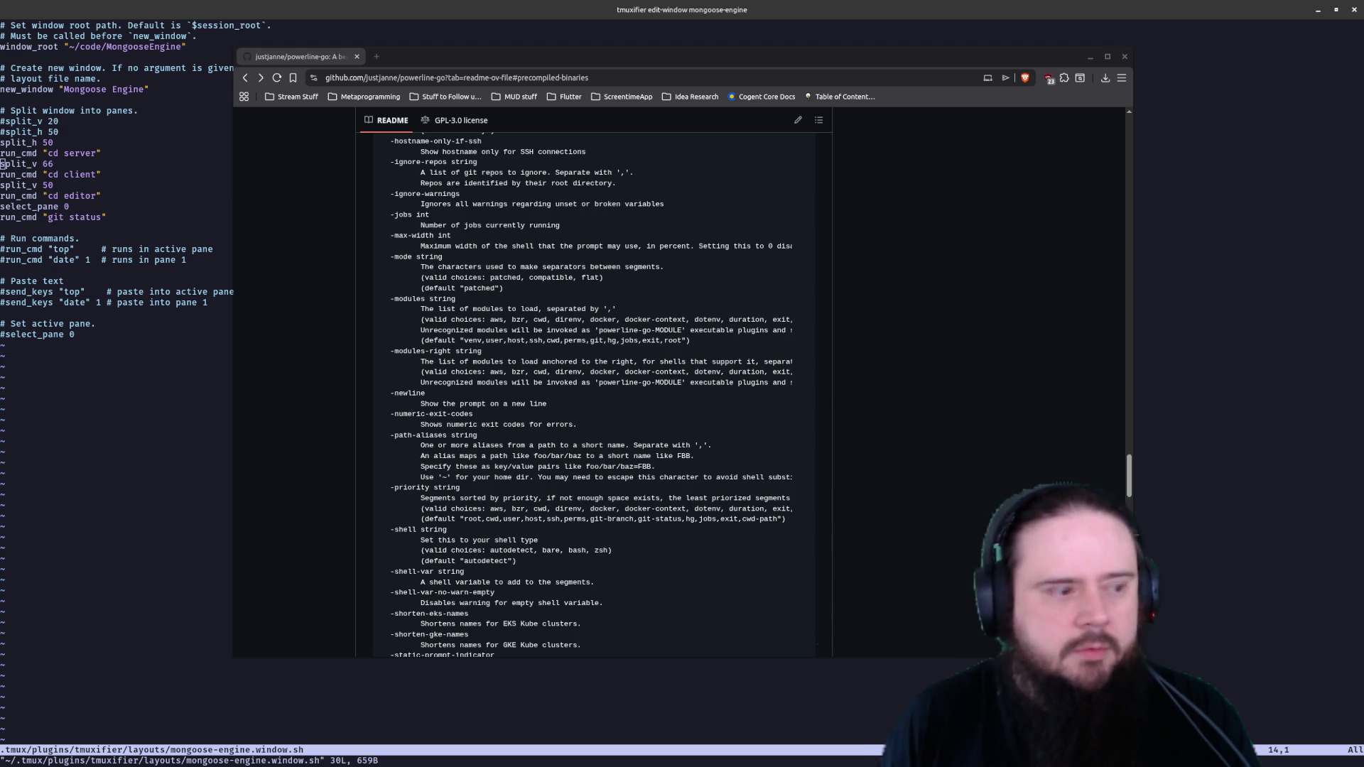
{"action": "scroll", "coordinate": [664, 342], "scroll_direction": "down", "scroll_amount": 2}
{"action": "scroll", "coordinate": [664, 342], "scroll_direction": "down", "scroll_amount": 1}
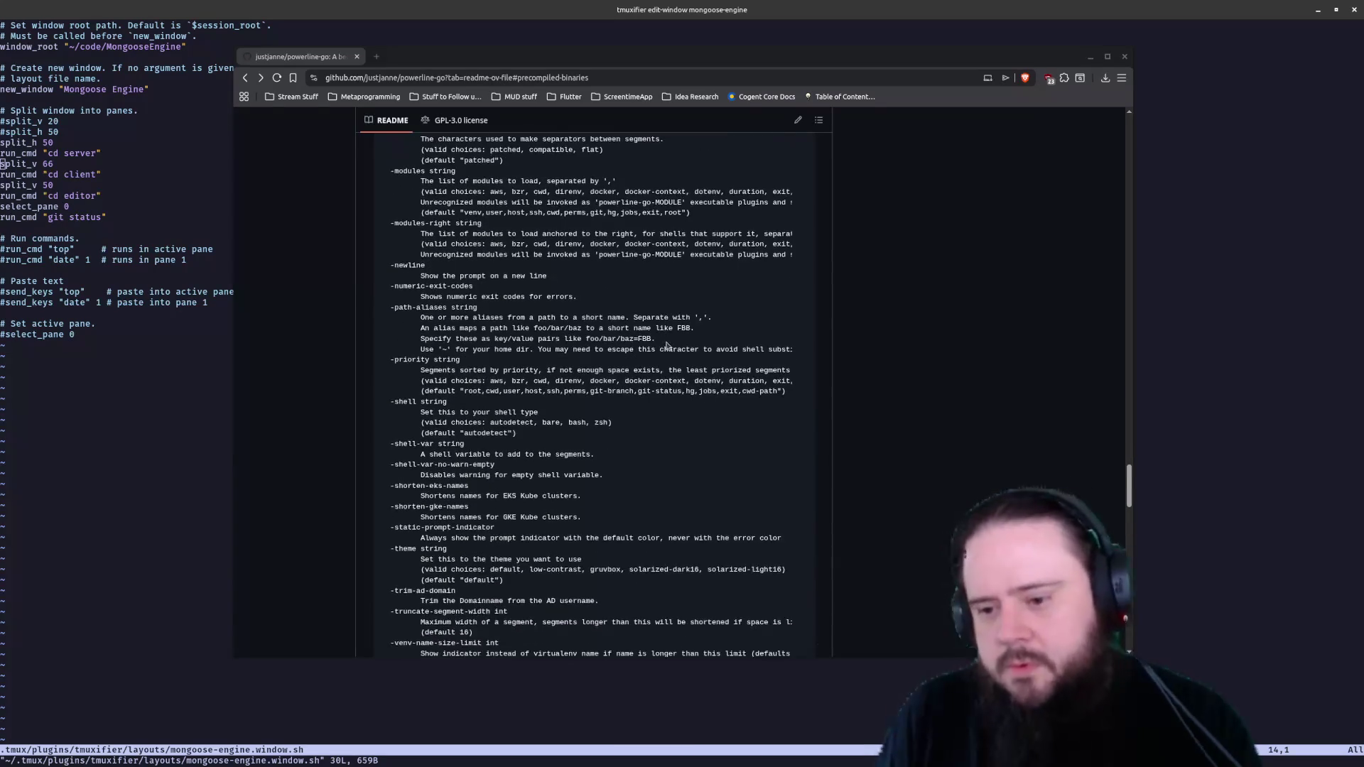
{"action": "scroll", "coordinate": [673, 341], "scroll_direction": "up", "scroll_amount": 2}
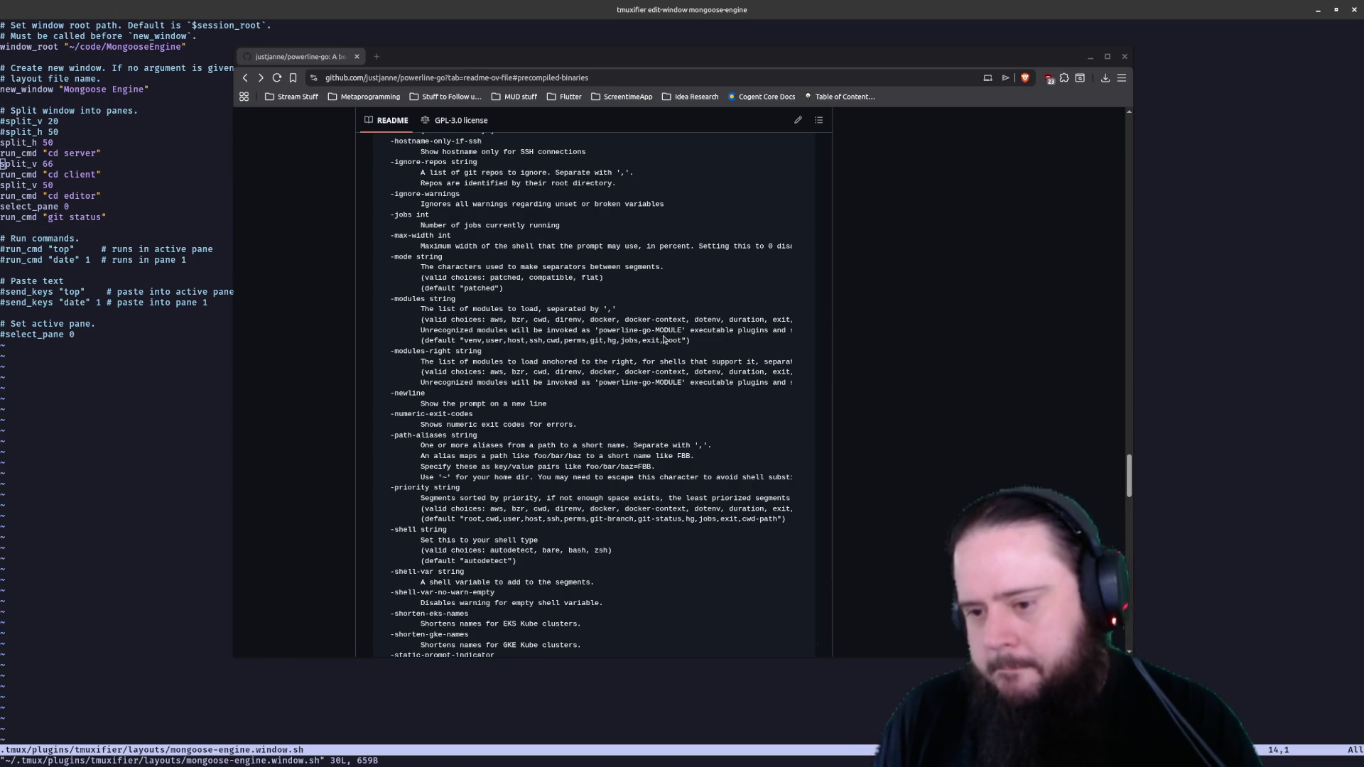
{"action": "scroll", "coordinate": [678, 331], "scroll_direction": "down", "scroll_amount": 1}
{"action": "scroll", "coordinate": [669, 334], "scroll_direction": "down", "scroll_amount": 1}
{"action": "scroll", "coordinate": [662, 338], "scroll_direction": "down", "scroll_amount": 1}
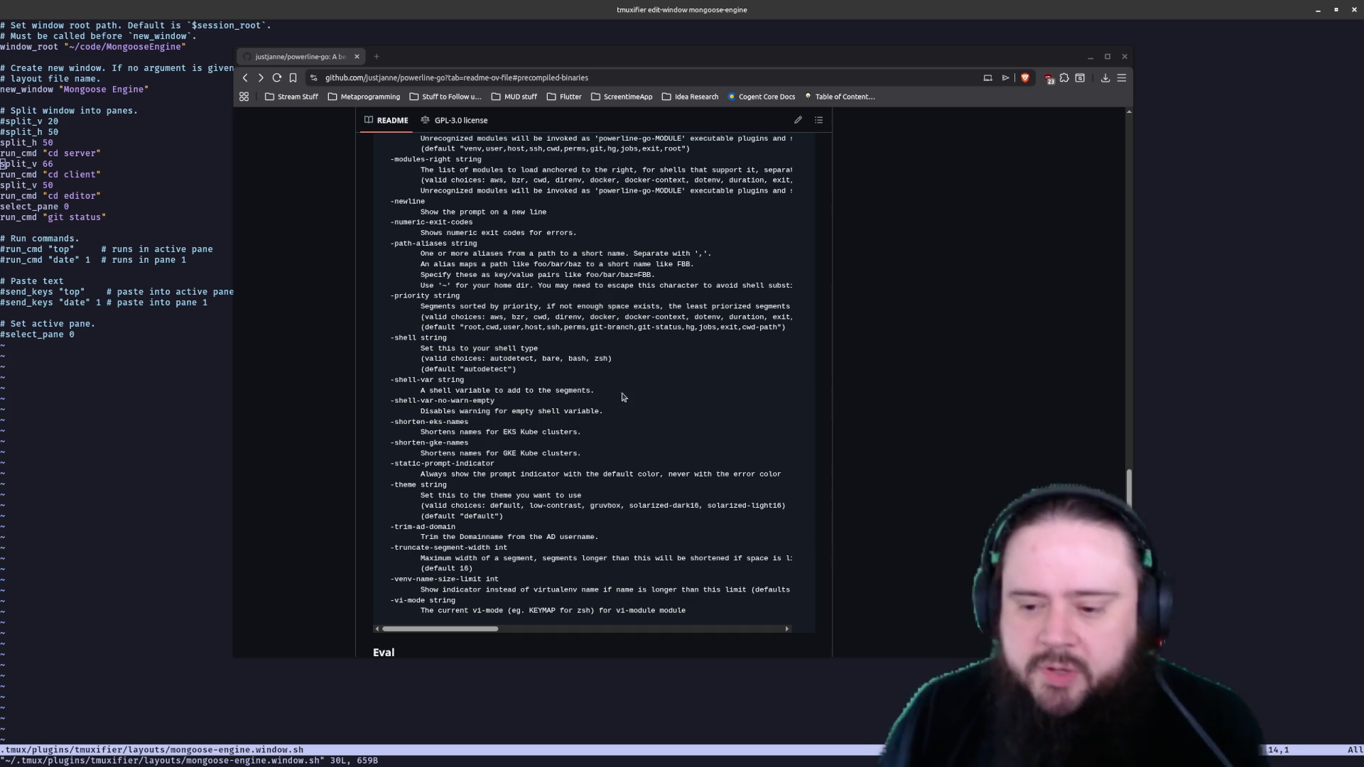
{"action": "scroll", "coordinate": [608, 381], "scroll_direction": "down", "scroll_amount": 2}
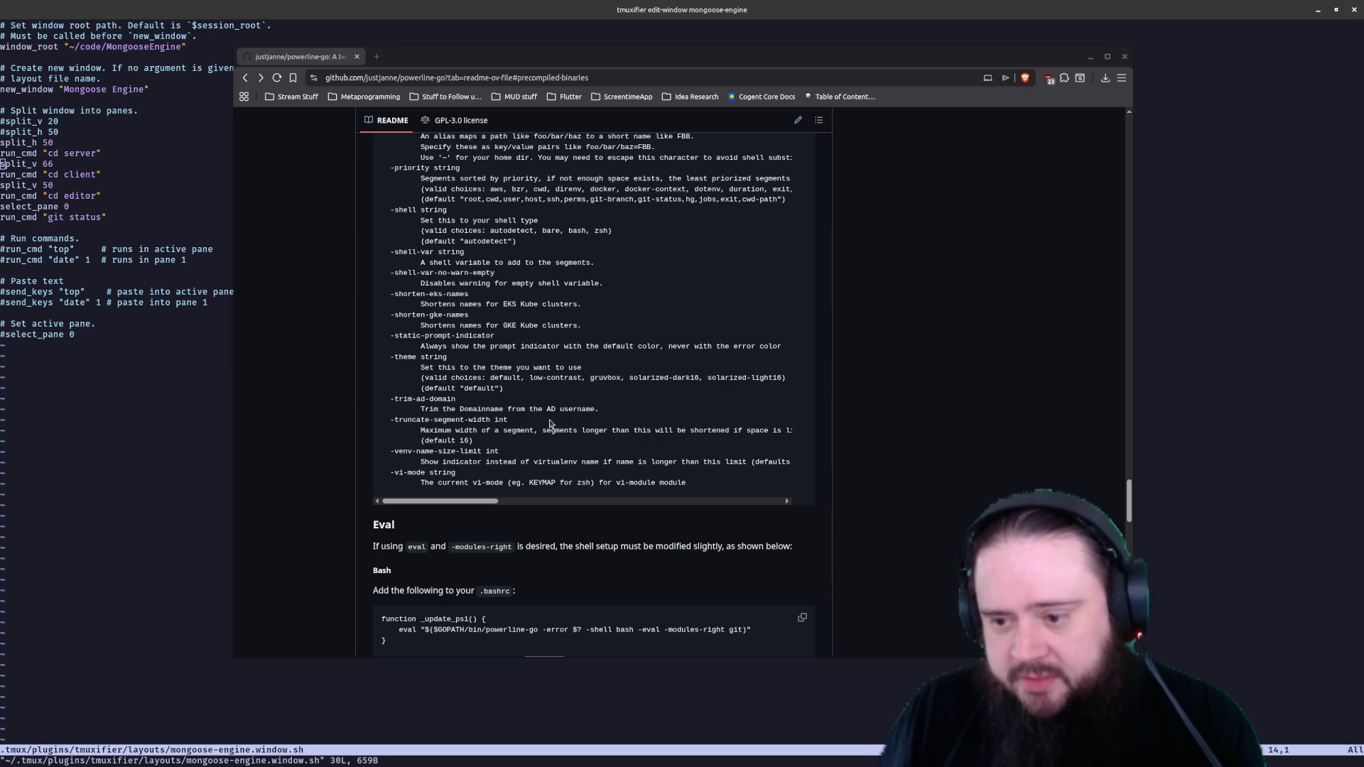
{"action": "scroll", "coordinate": [565, 437], "scroll_direction": "up", "scroll_amount": 3}
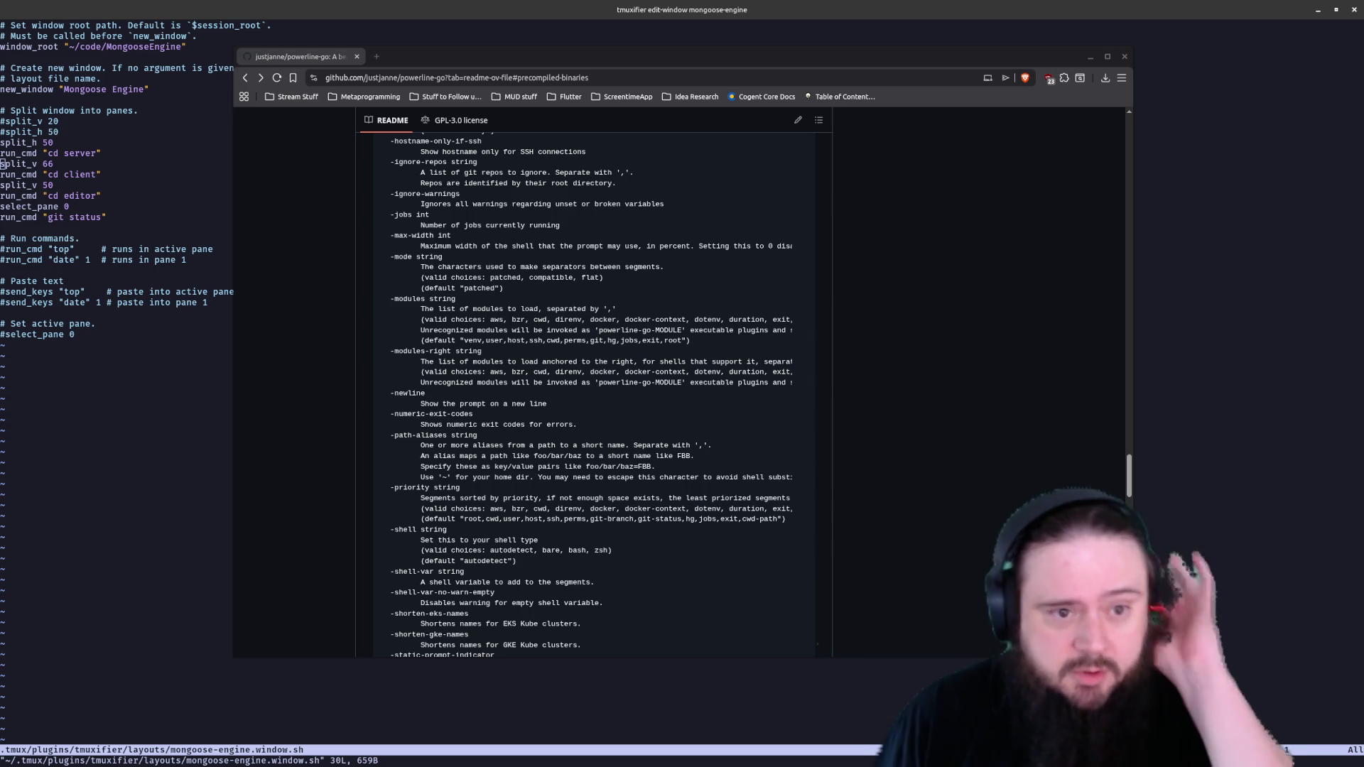
Leave the README and return to the layout script in Vim
{"action": "key", "text": "alt+Tab"}
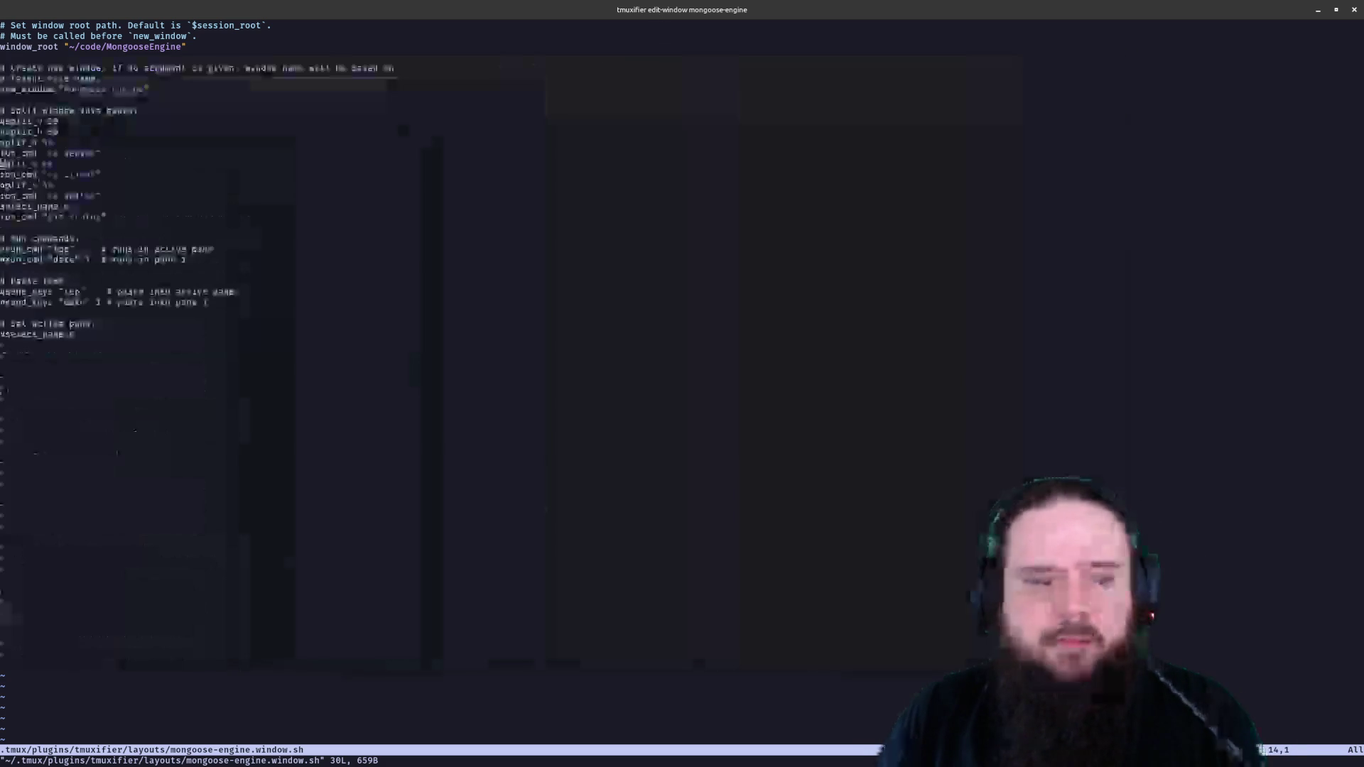
{"action": "type", "text": ":"}
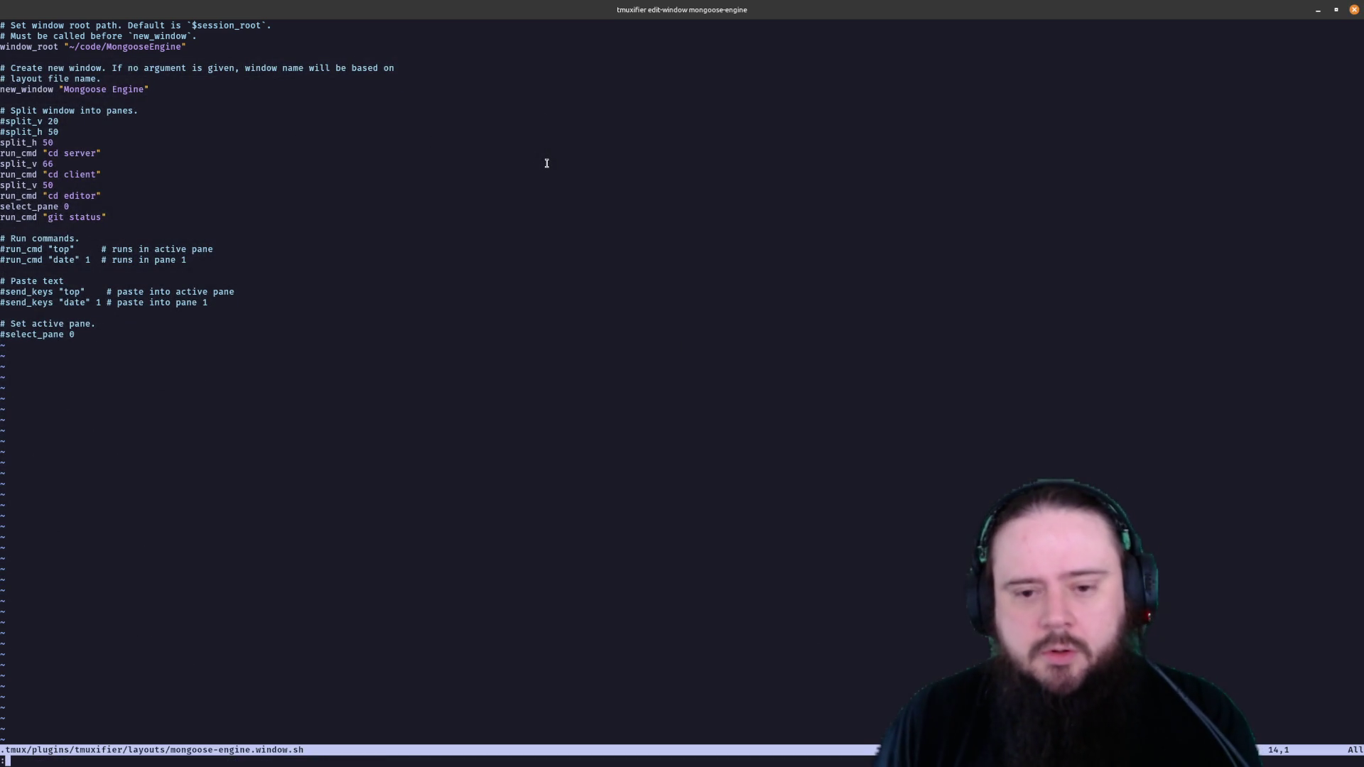
{"action": "type", "text": "wq"}
Save the layout script, re-source .bashrc, and launch tmuxifier load-session mongoose-engine
{"action": "key", "text": "Return"}
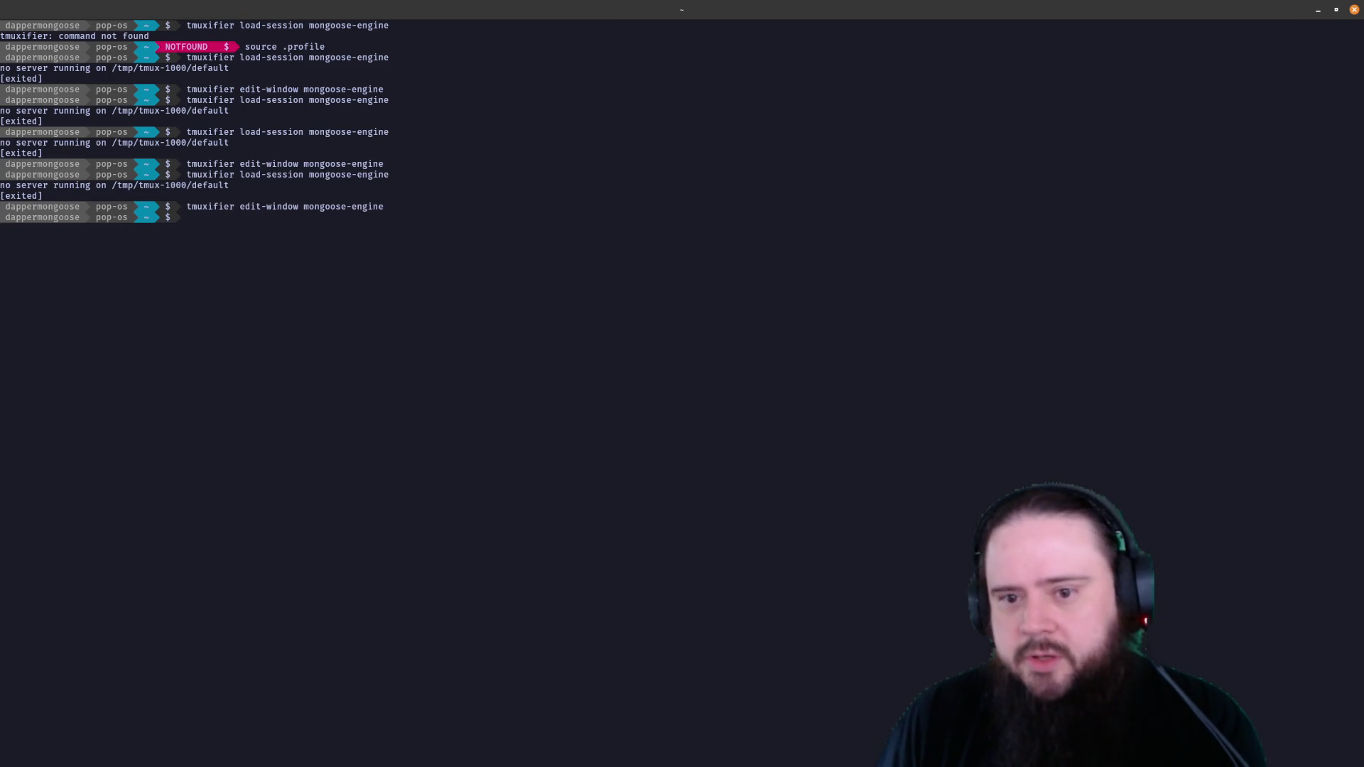
{"action": "key", "text": "ctrl+l"}
{"action": "type", "text": "source .bashrc"}
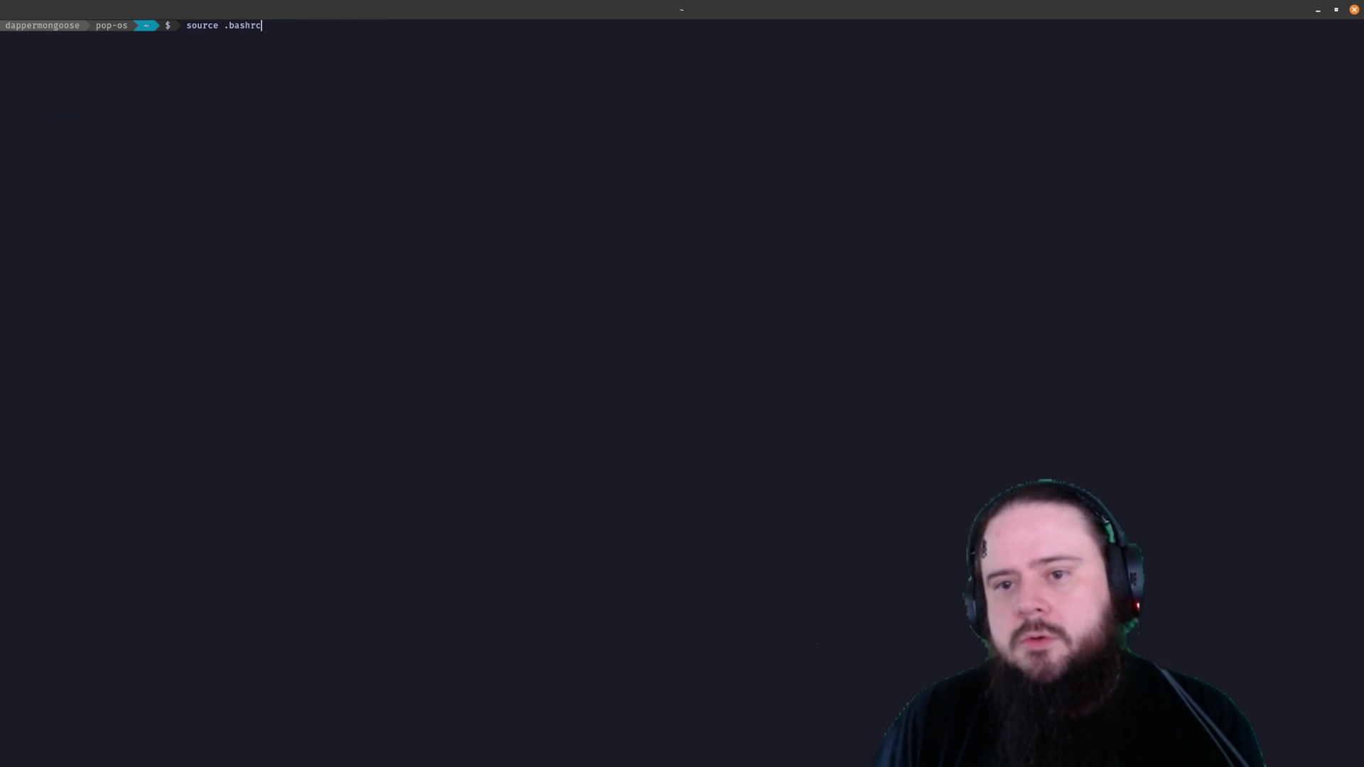
{"action": "key", "text": "Return"}
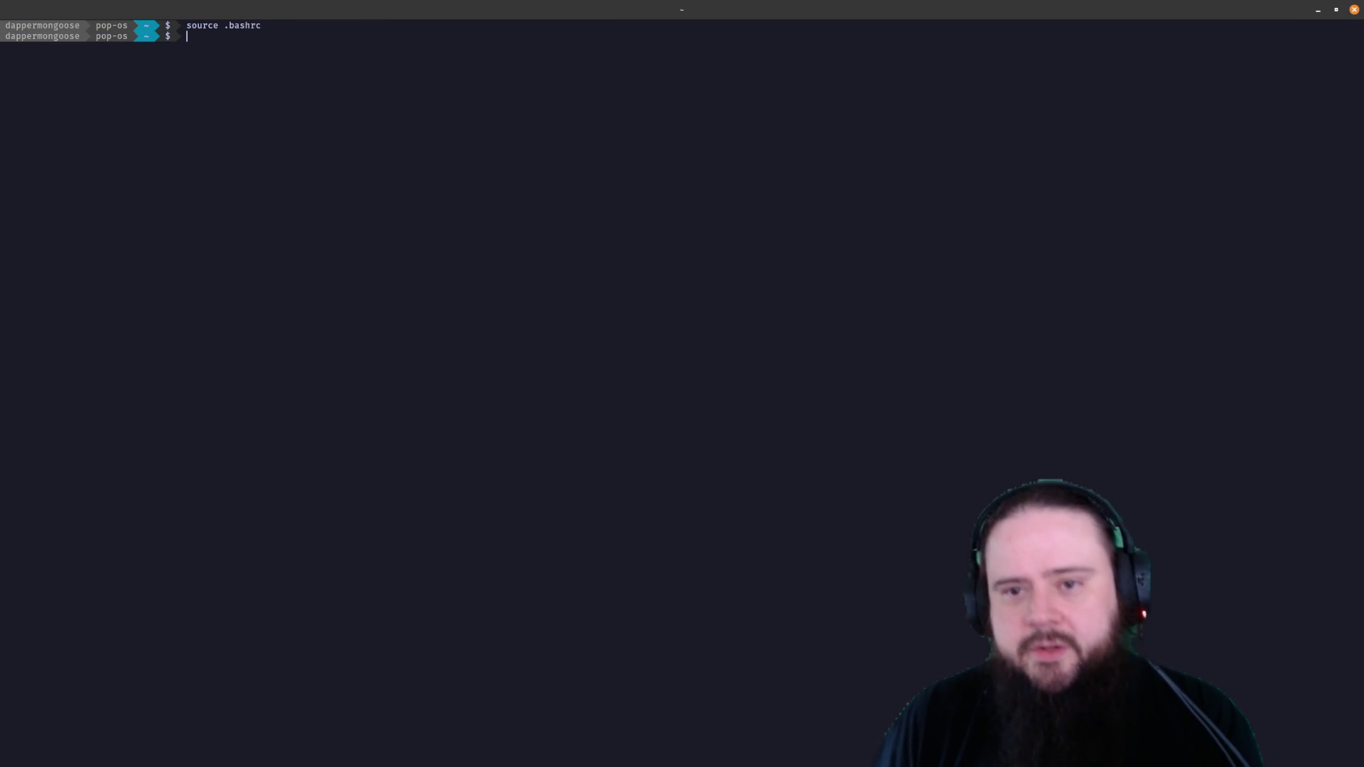
{"action": "type", "text": "clear"}
{"action": "key", "text": "Up"}
{"action": "key", "text": "Up"}
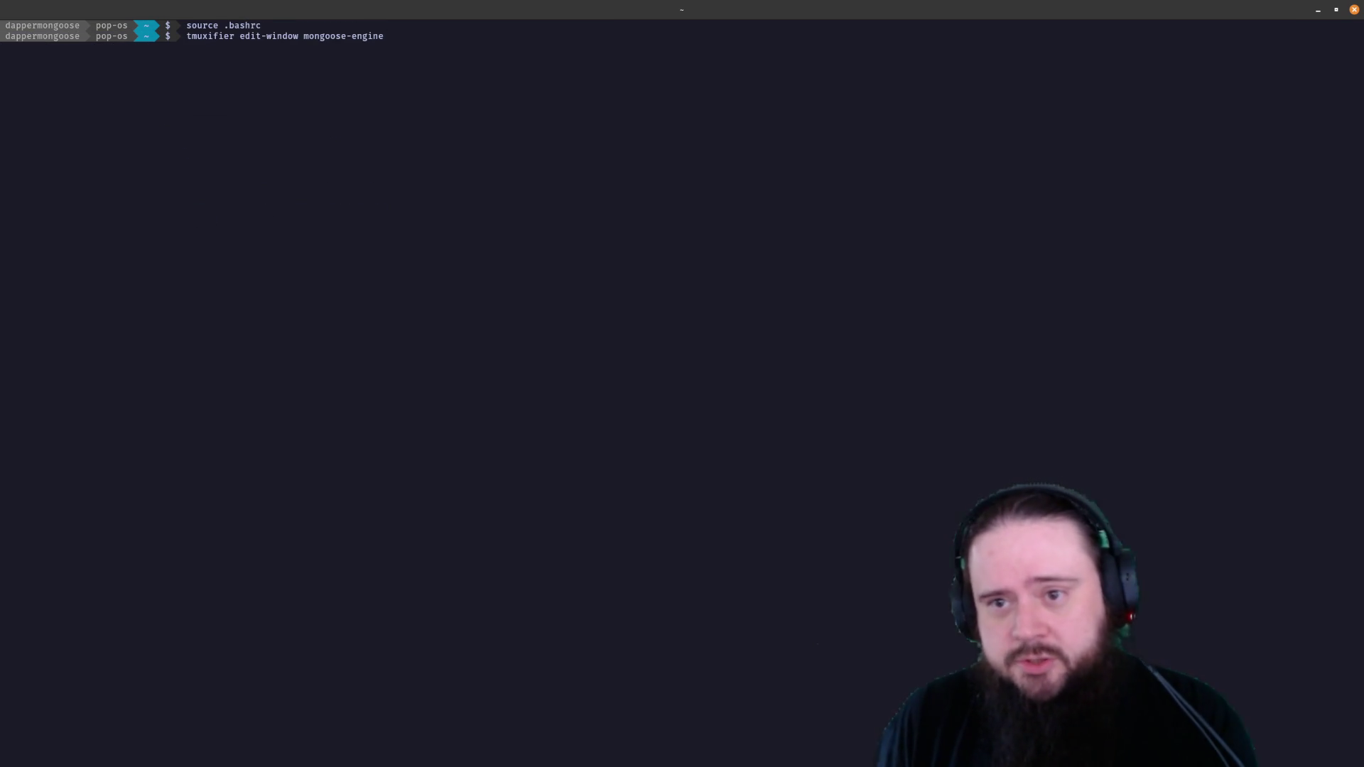
{"action": "key", "text": "Up"}
{"action": "key", "text": "Return"}
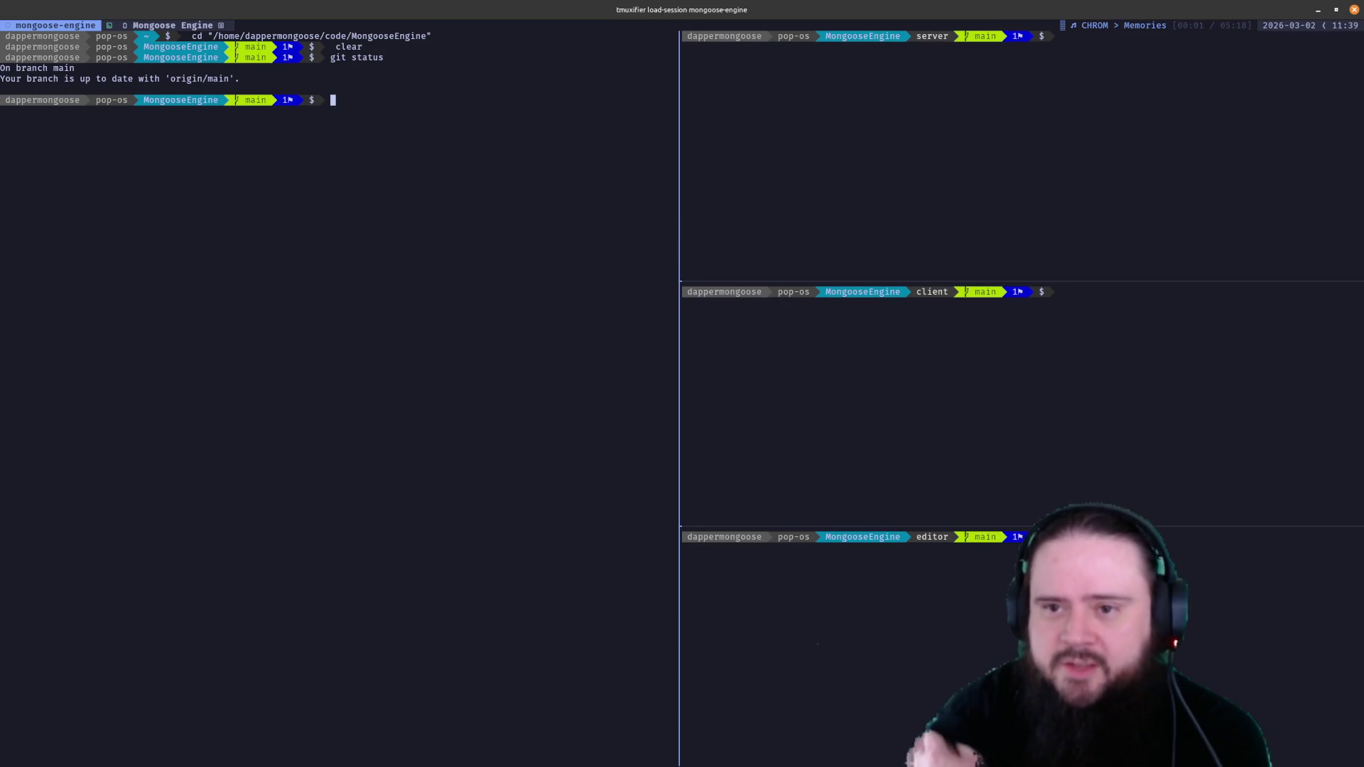
{"action": "type", "text": "git branch -l"}
List local branches and check out remove-tags-from-map-occupants in the main pane
{"action": "key", "text": "Return"}
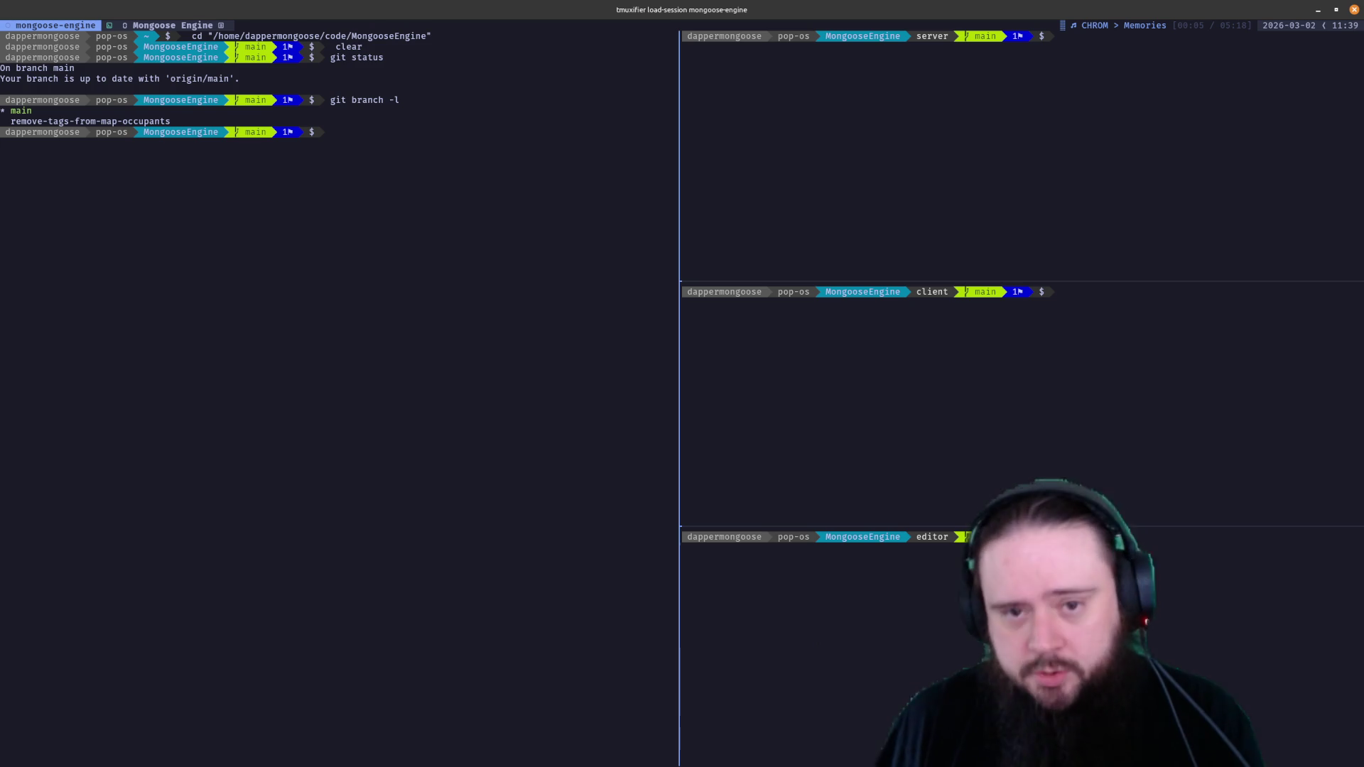
{"action": "type", "text": "git "}
{"action": "type", "text": "kout remobve"}
{"action": "key", "text": "BackSpace"}
{"action": "key", "text": "BackSpace"}
{"action": "key", "text": "BackSpace"}
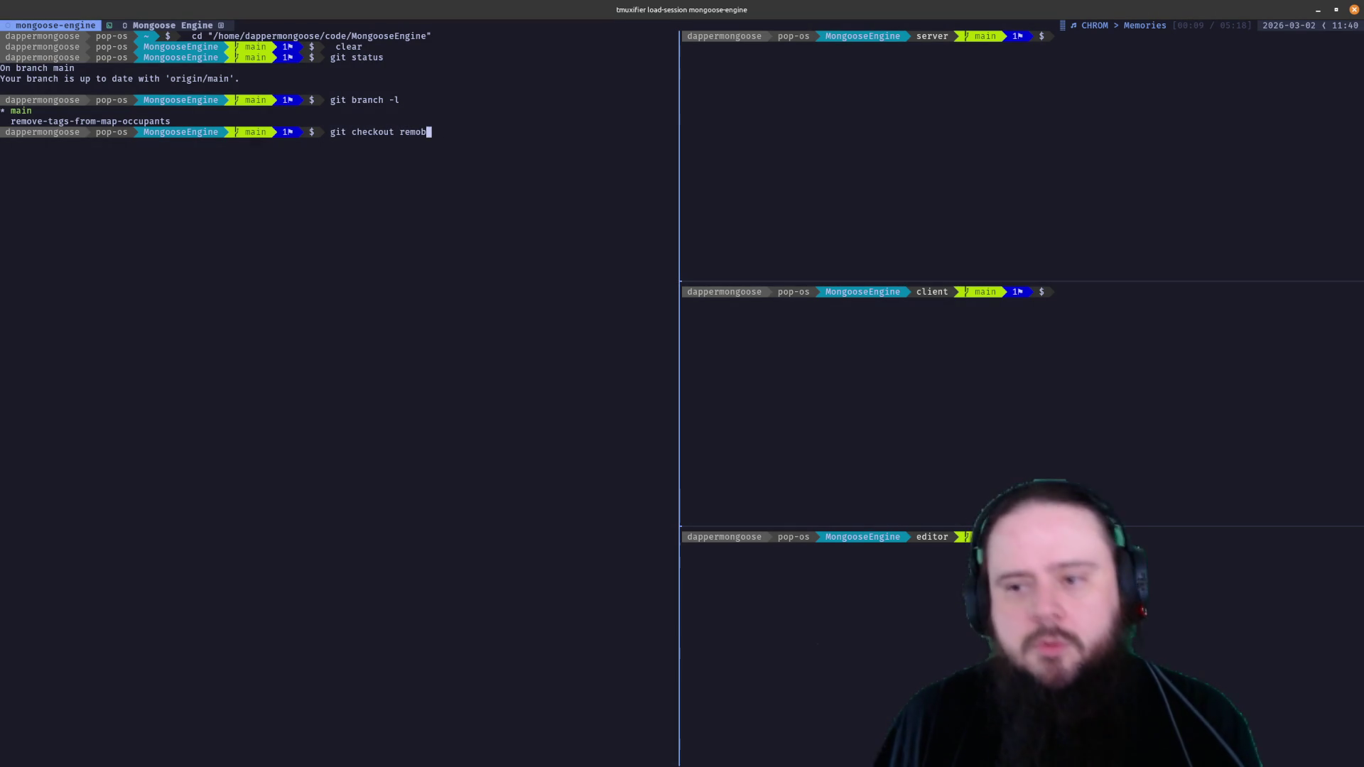
{"action": "key", "text": "Tab"}
{"action": "key", "text": "Return"}
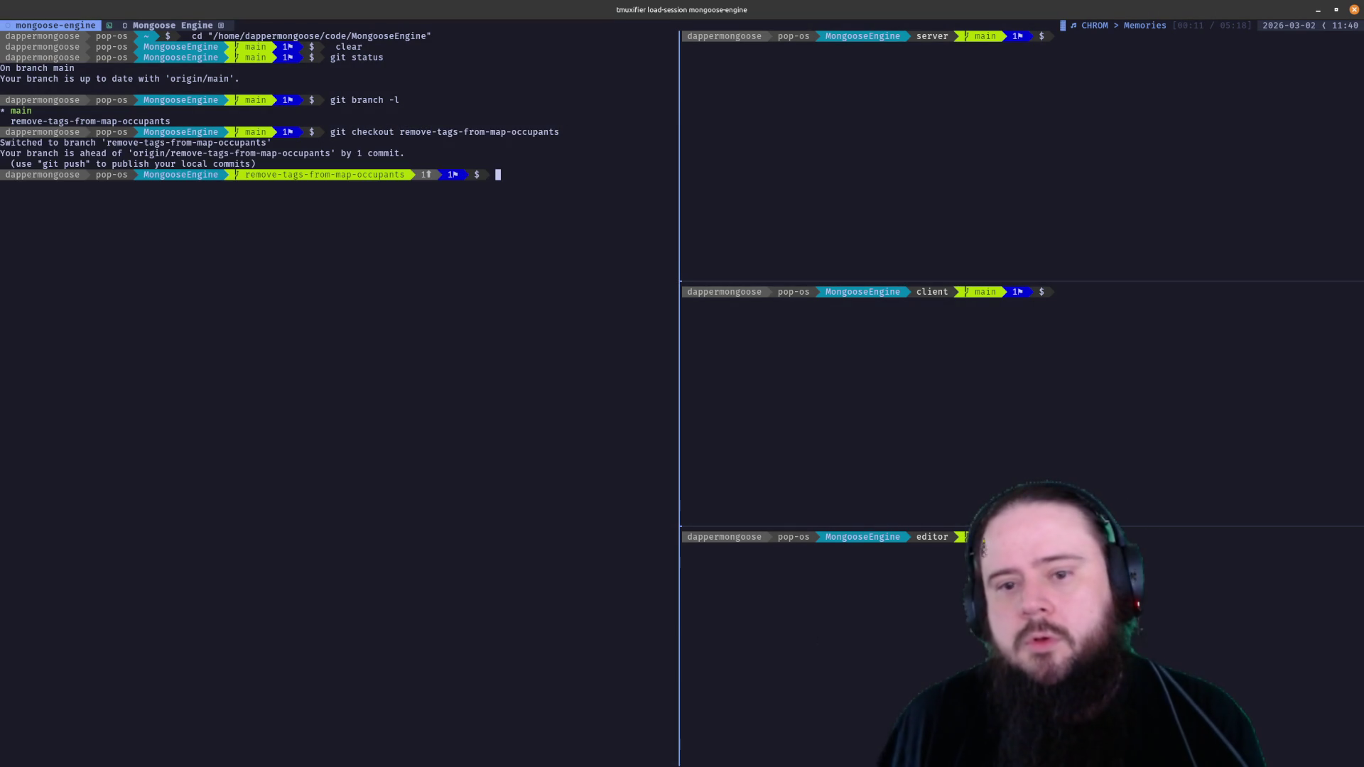
{"action": "type", "text": "git"}
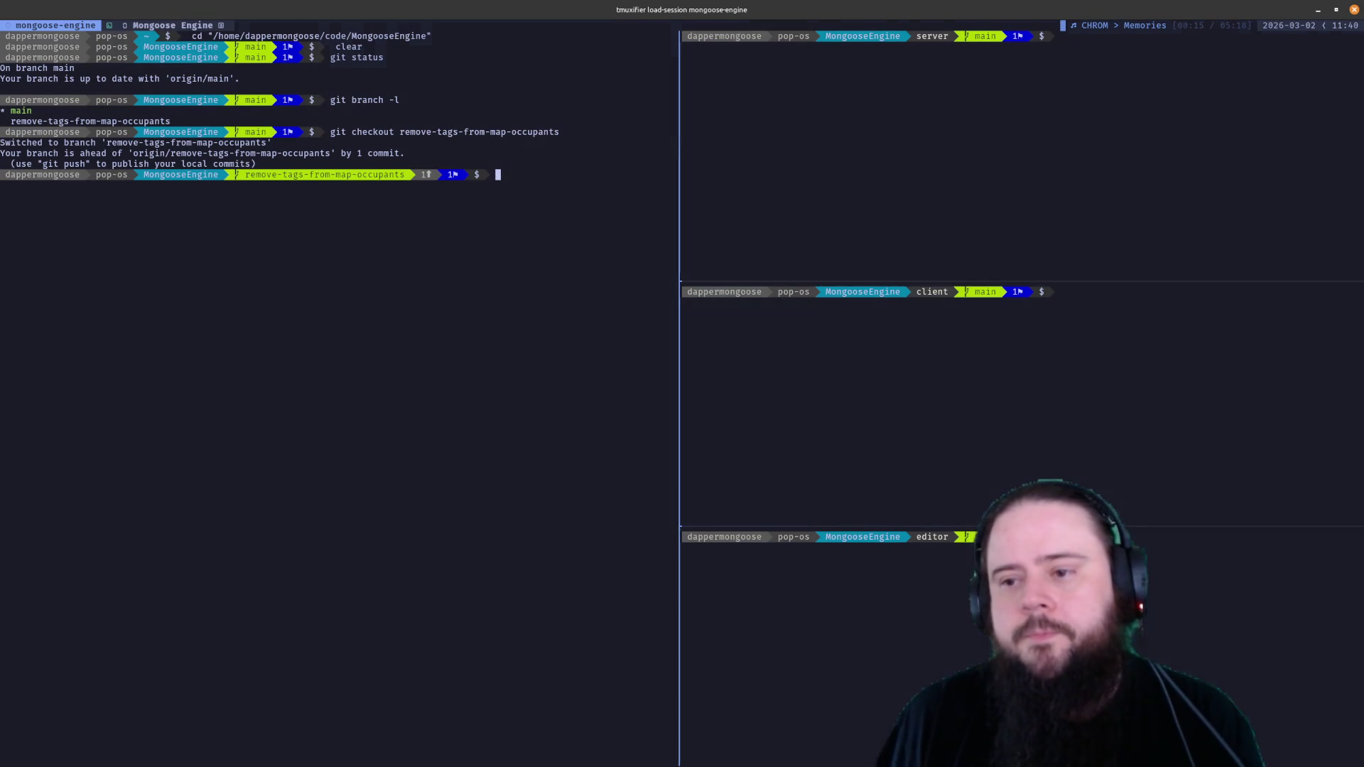
Check git status on the new branch, pop the stashed changes, and clear the pane
{"action": "key", "text": "BackSpace"}
{"action": "type", "text": "clear"}
{"action": "key", "text": "Return"}
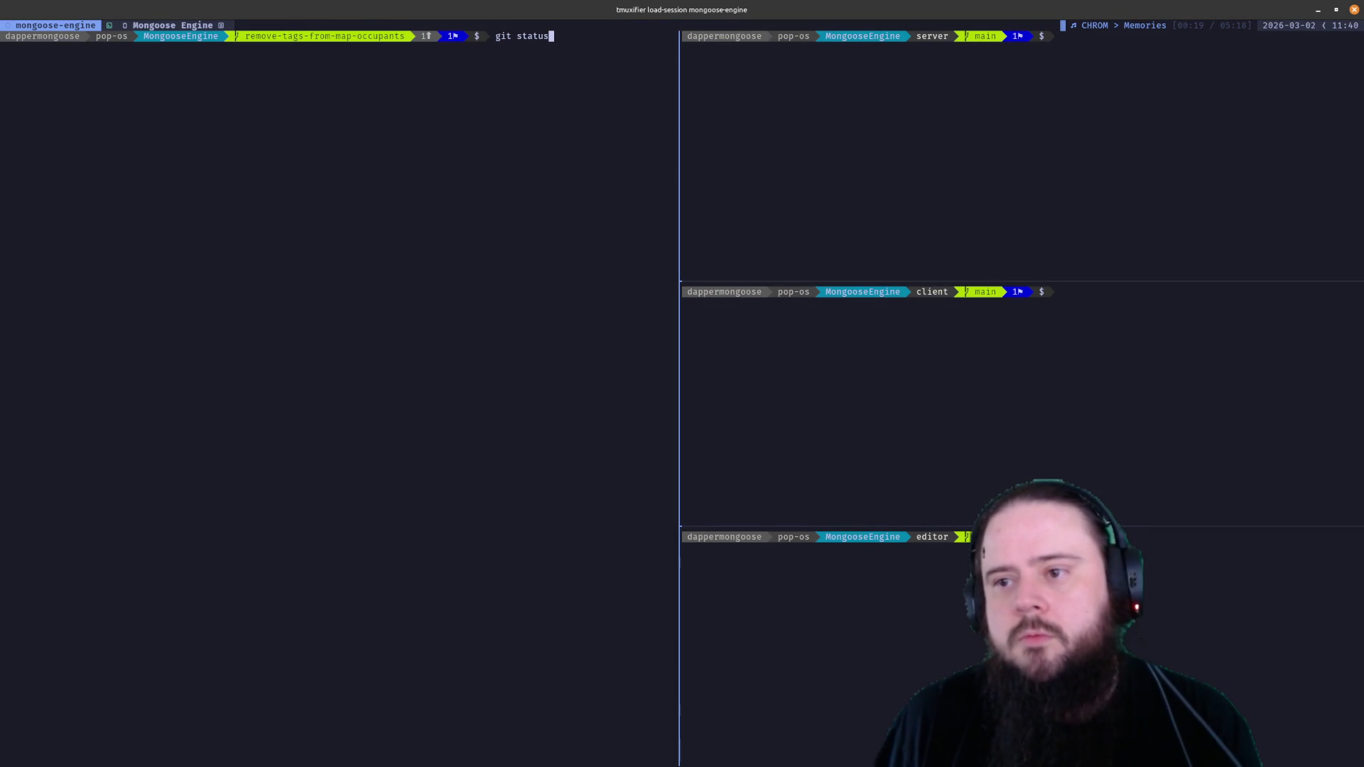
{"action": "key", "text": "Return"}
{"action": "type", "text": "git stash pop"}
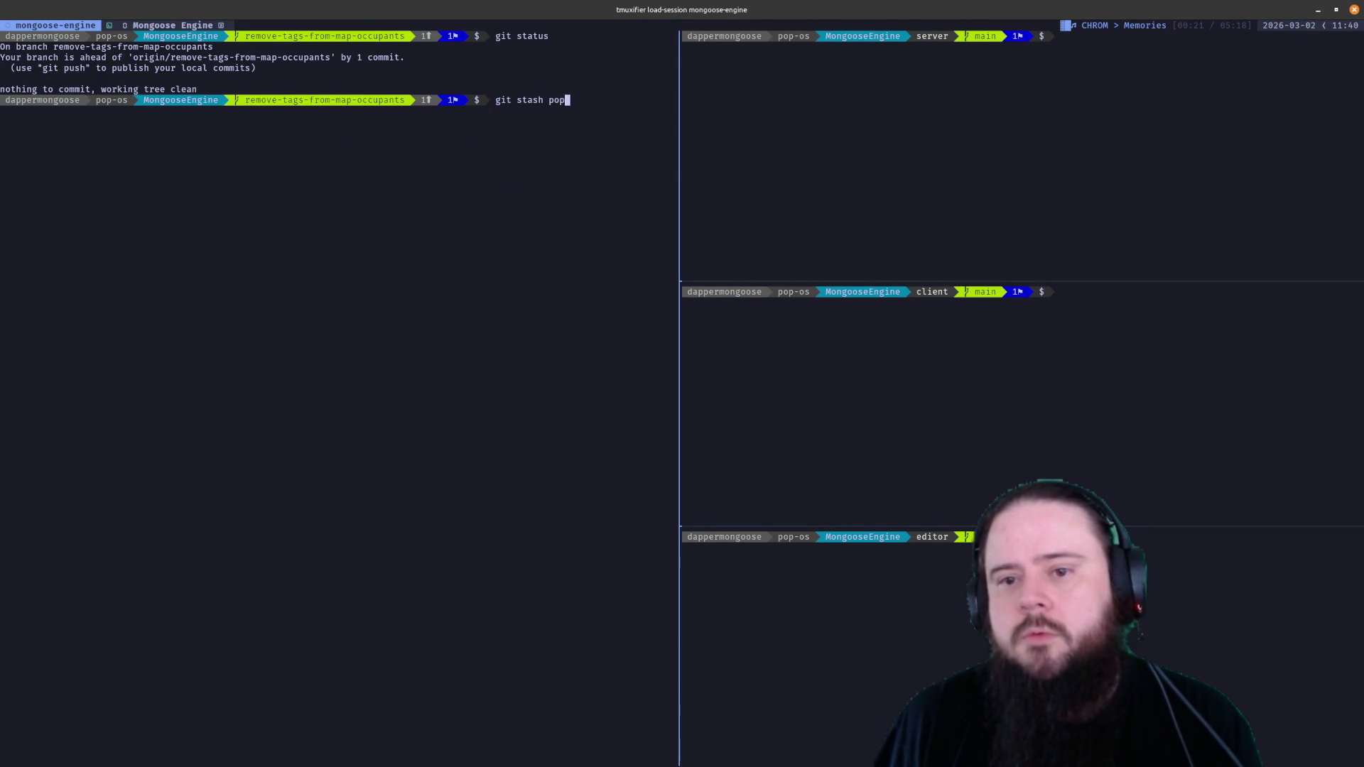
{"action": "key", "text": "Return"}
{"action": "type", "text": "clear"}
{"action": "key", "text": "Return"}
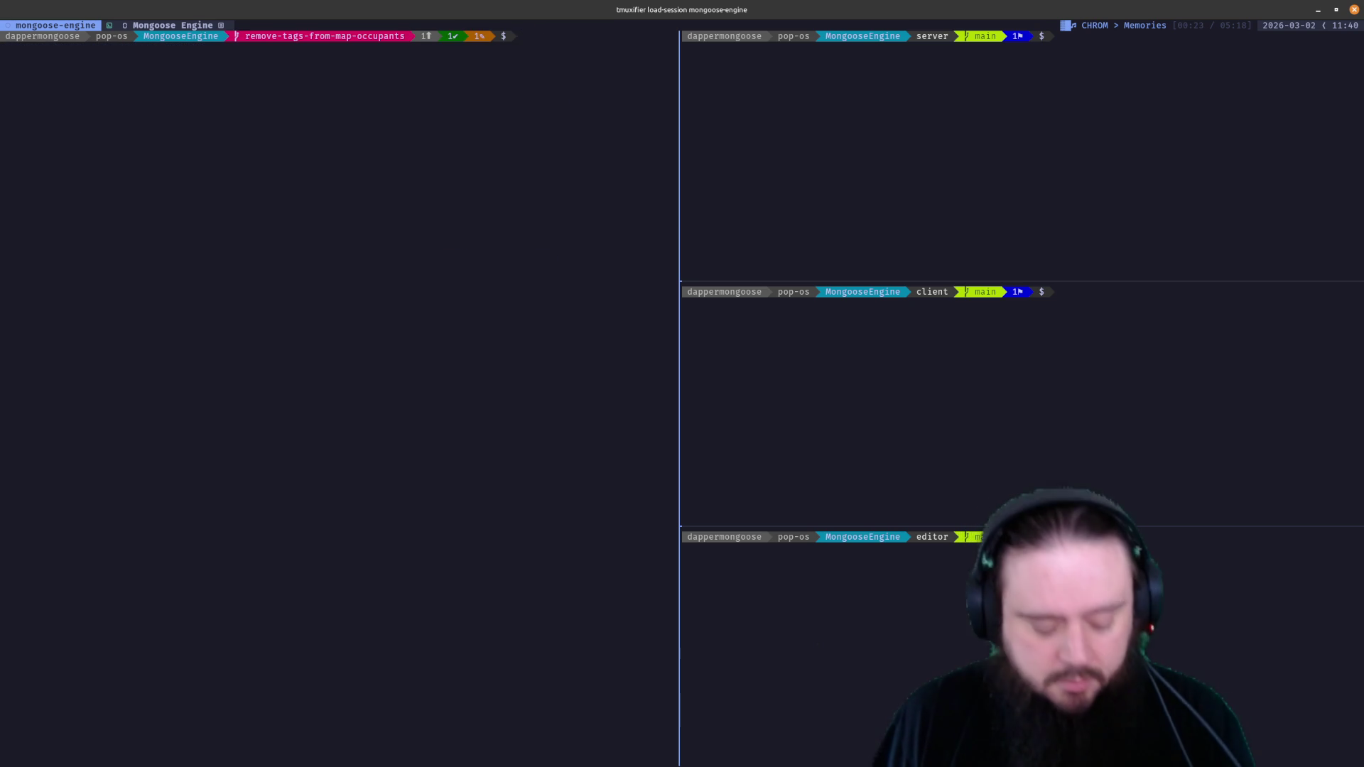
Kill the Mongoose Engine window from the editor pane and relaunch the session with tmuxifier load-session
{"action": "key", "text": "ctrl+b"}
{"action": "key", "text": "Right"}
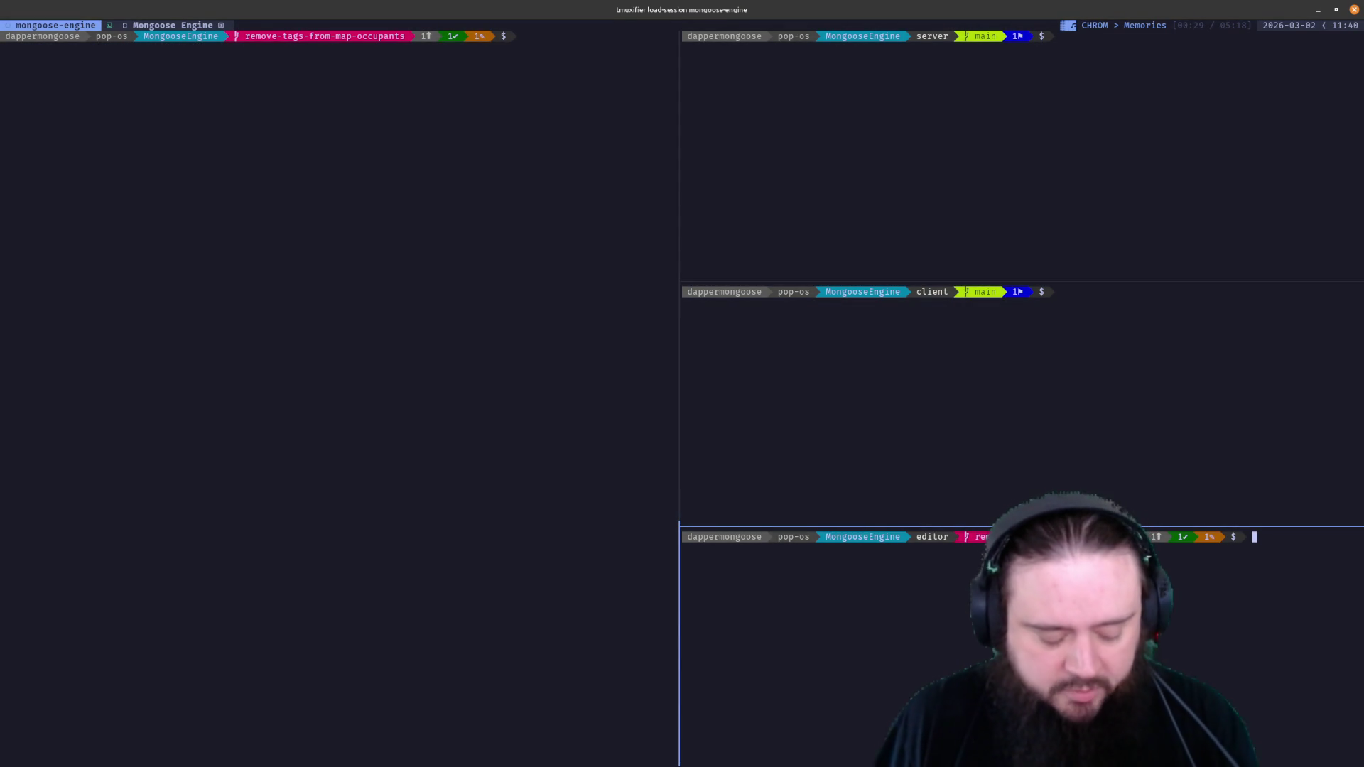
{"action": "key", "text": "ctrl+b"}
{"action": "key", "text": "&"}
{"action": "key", "text": "y"}
{"action": "key", "text": "Up"}
{"action": "key", "text": "Return"}
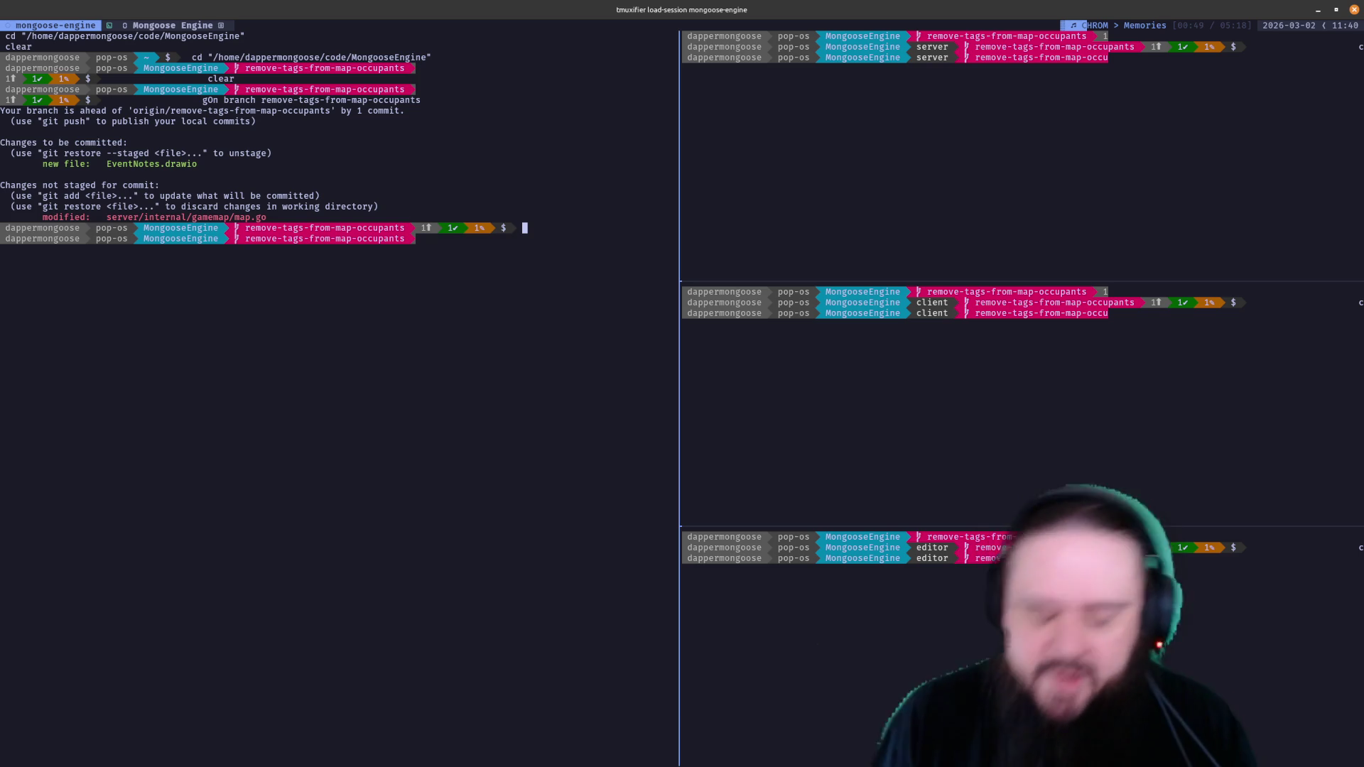
Decline a second kill-window prompt and bring the powerline-go README back to front
{"action": "key", "text": "ctrl+b"}
{"action": "key", "text": "ampersand"}
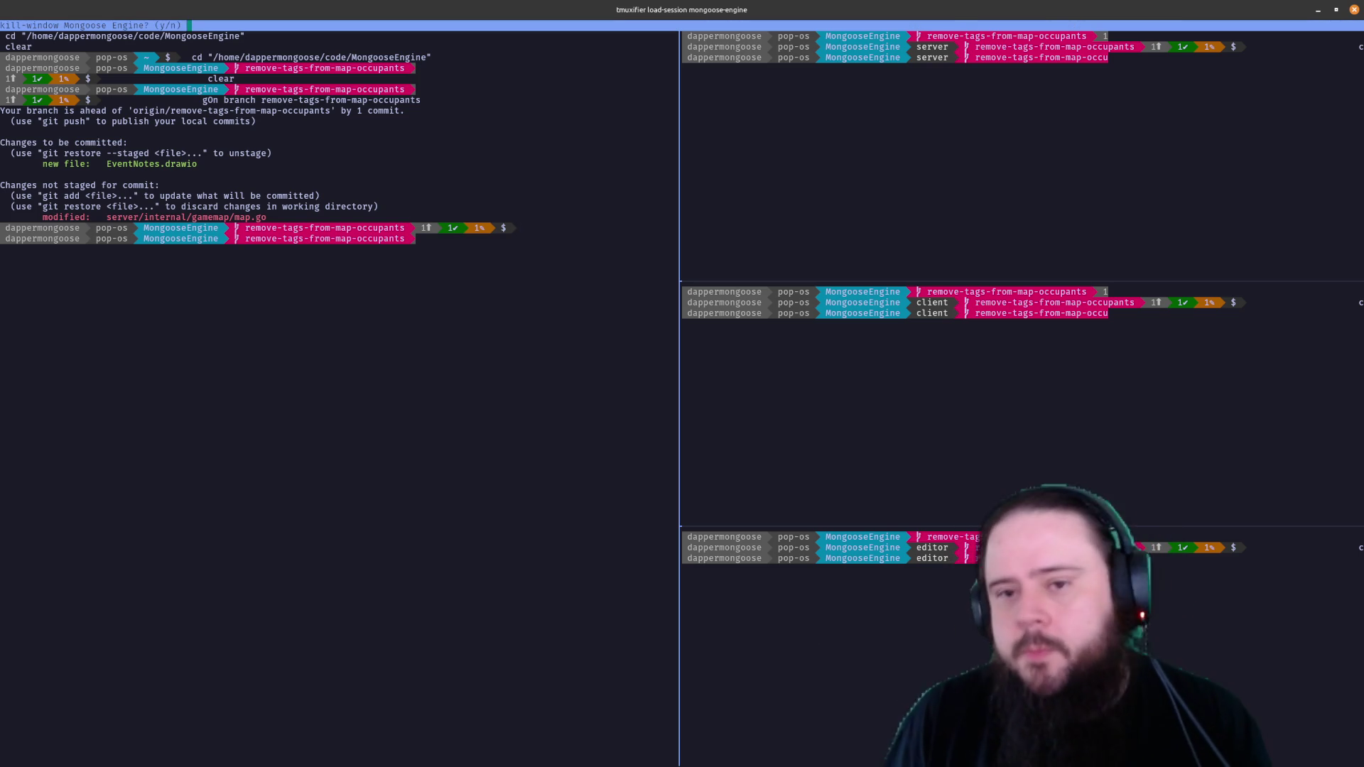
{"action": "key", "text": "n"}
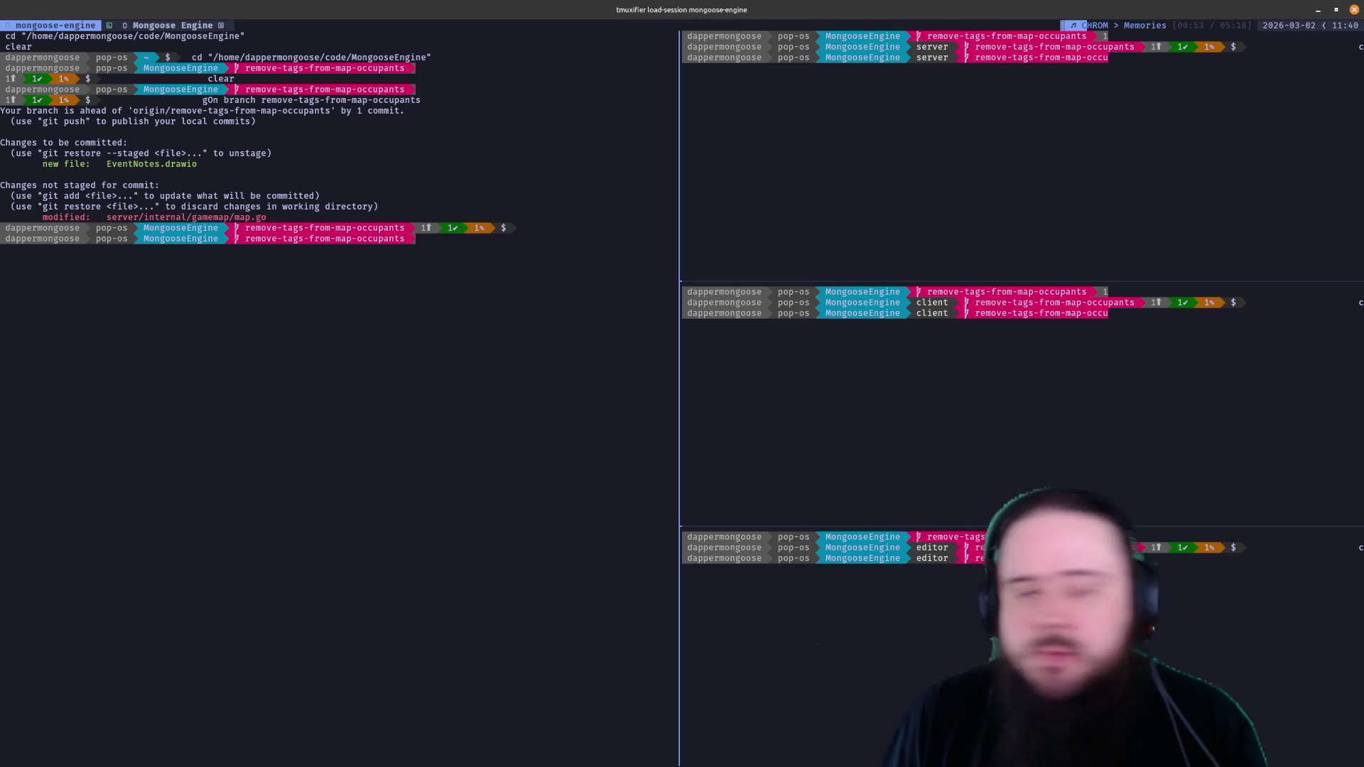
{"action": "key", "text": "F12"}
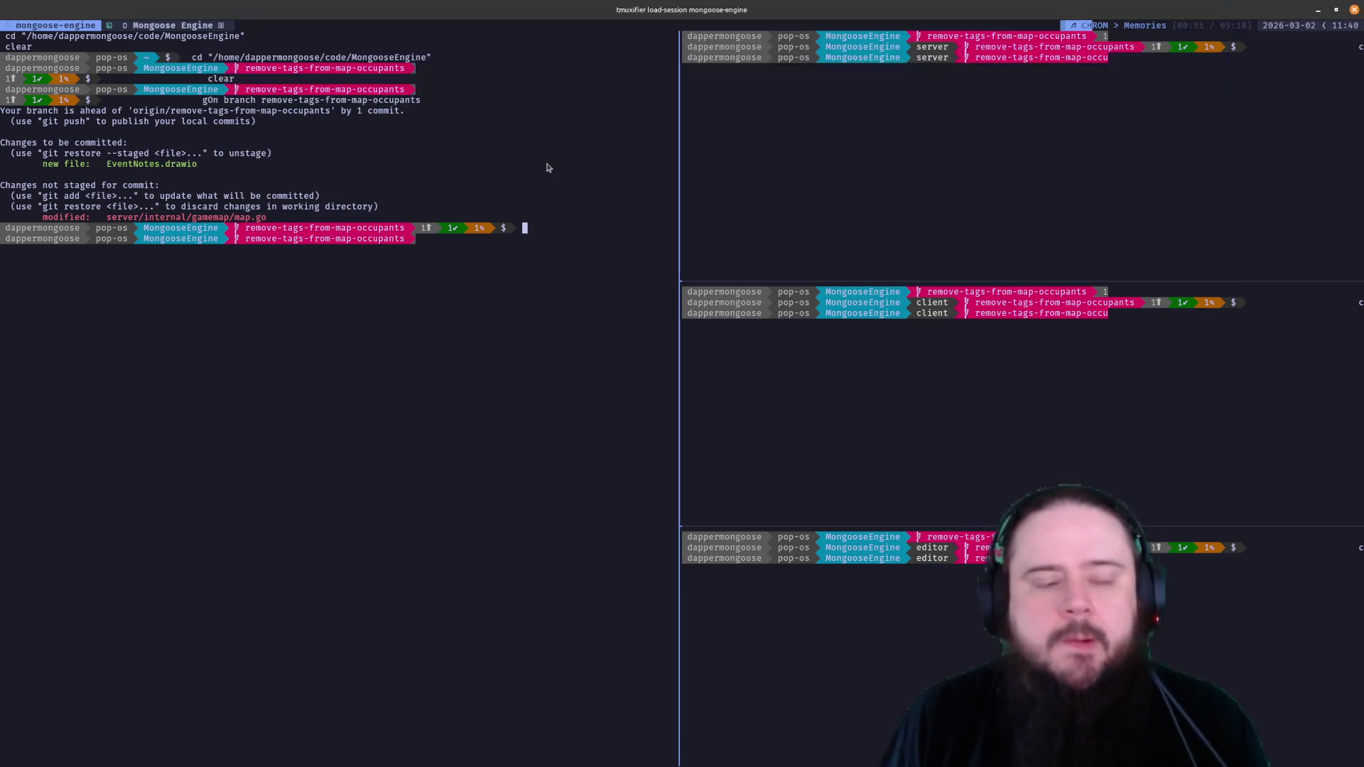
{"action": "key", "text": "alt+Tab"}
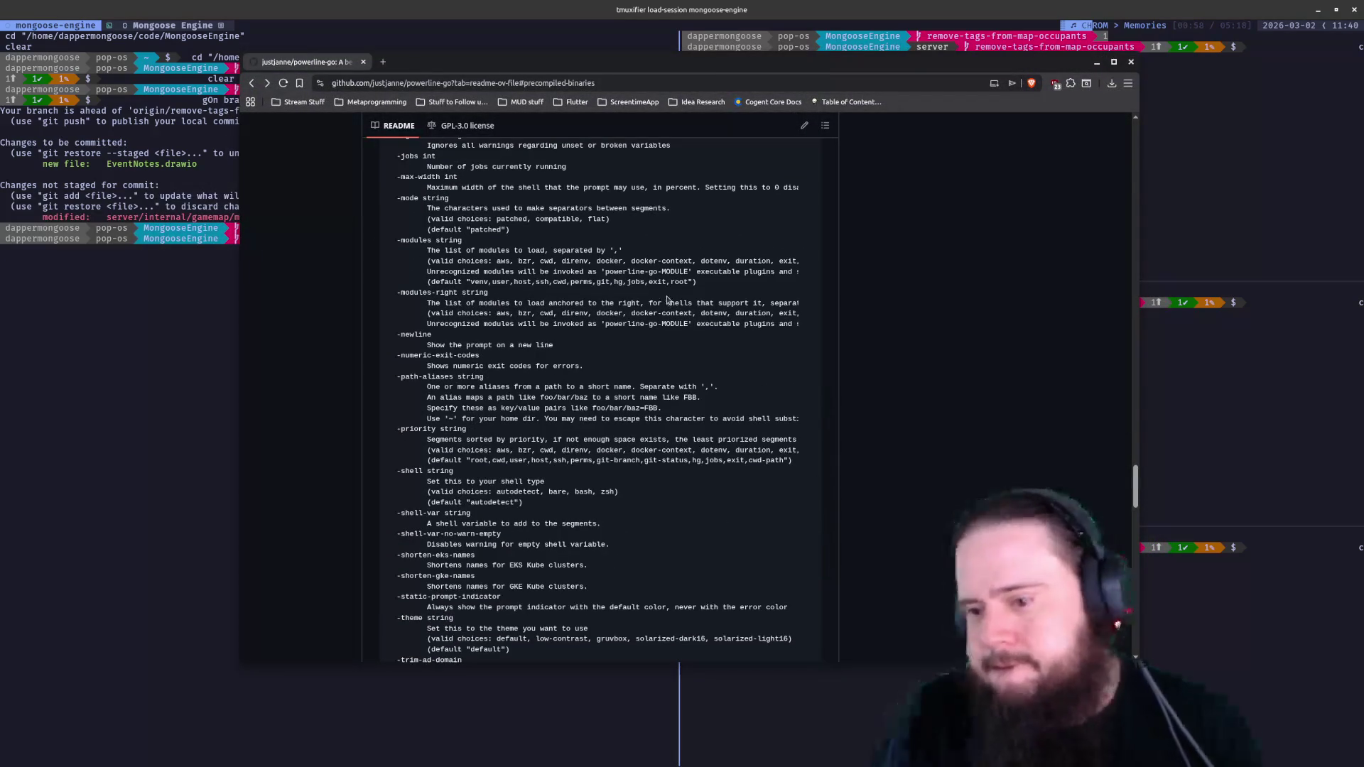
{"action": "scroll", "coordinate": [686, 275], "scroll_direction": "up", "scroll_amount": 1}
{"action": "scroll", "coordinate": [686, 275], "scroll_direction": "up", "scroll_amount": 1}
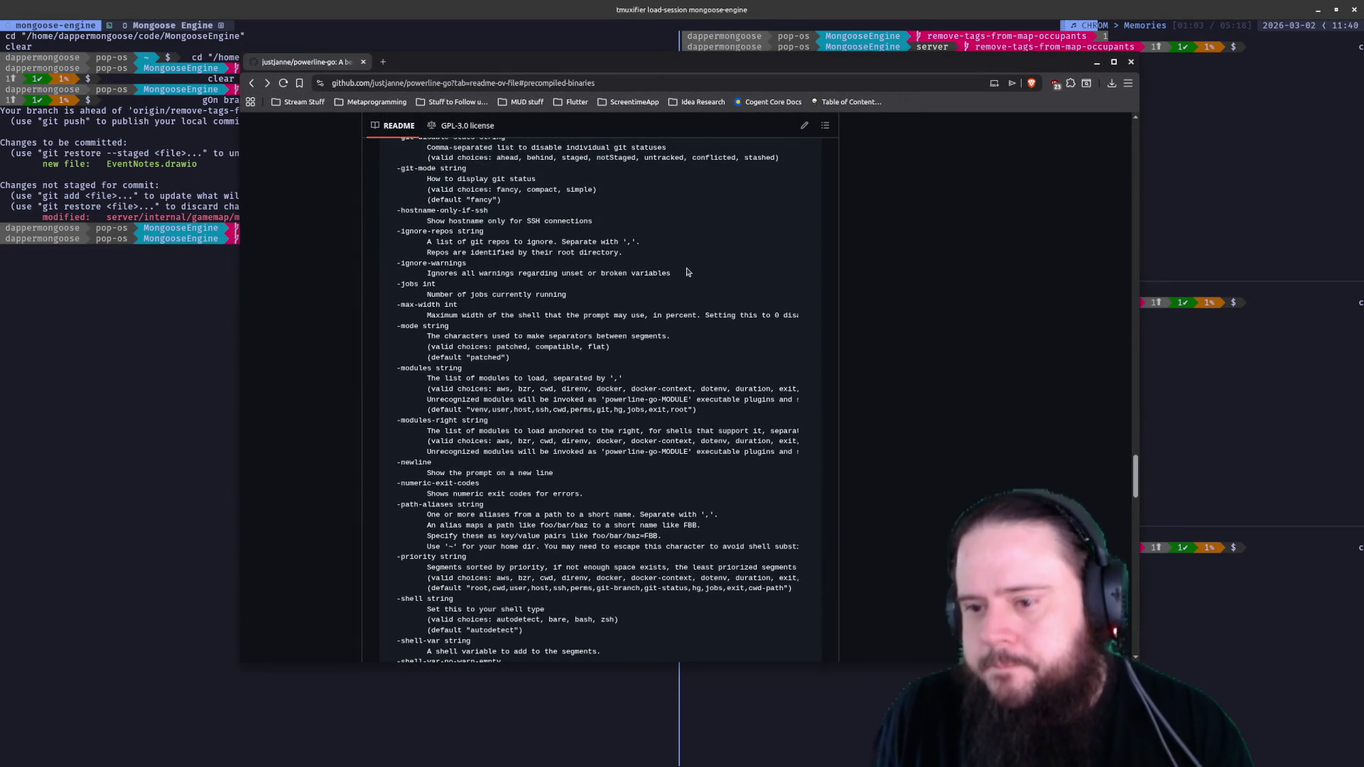
{"action": "scroll", "coordinate": [684, 262], "scroll_direction": "up", "scroll_amount": 2}
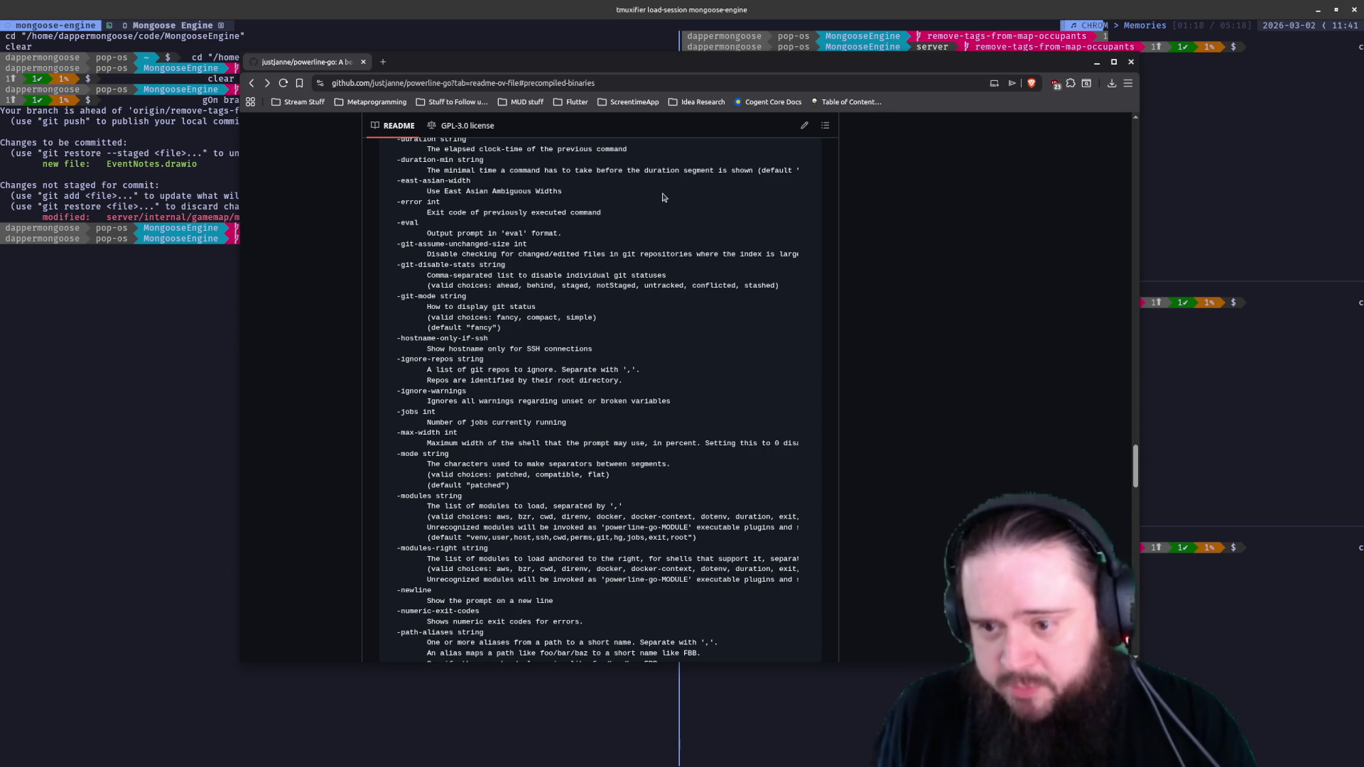
{"action": "scroll", "coordinate": [615, 264], "scroll_direction": "up", "scroll_amount": 1}
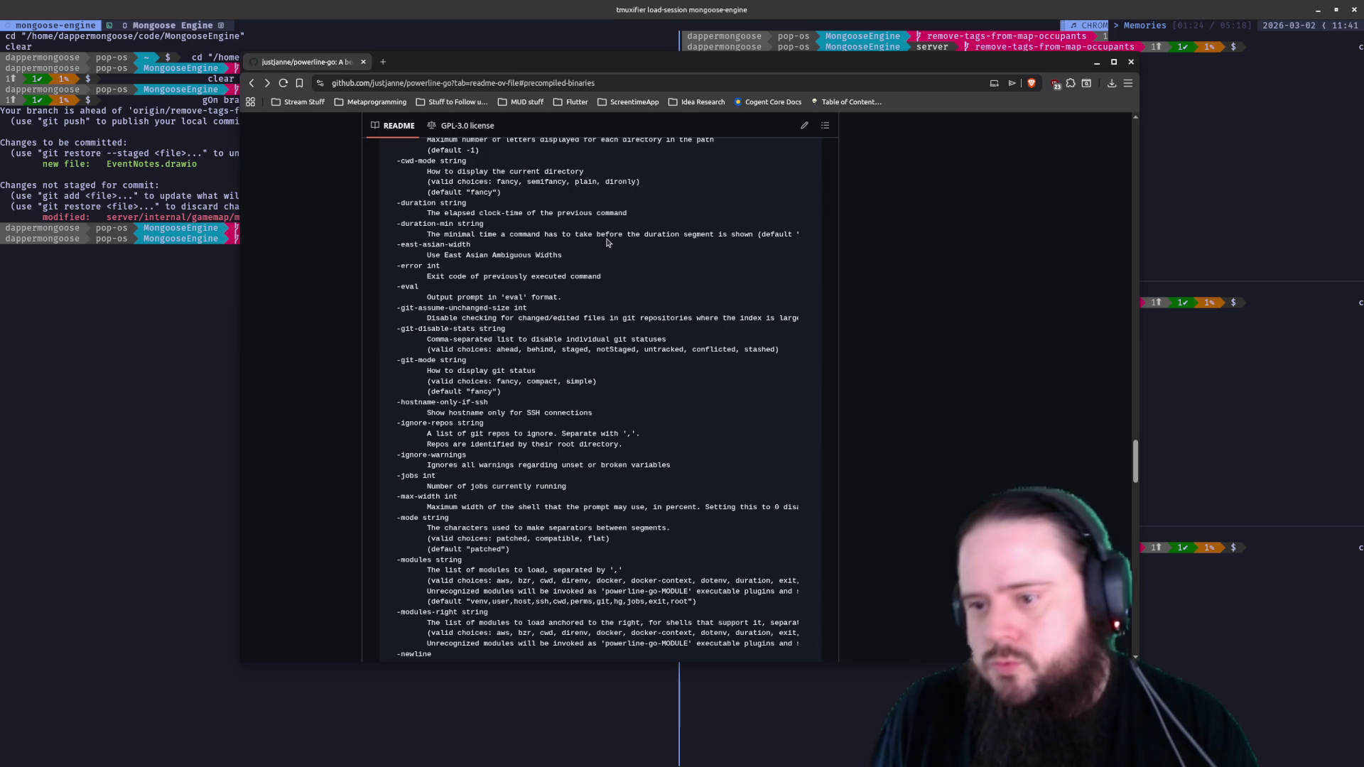
{"action": "scroll", "coordinate": [618, 261], "scroll_direction": "up", "scroll_amount": 3}
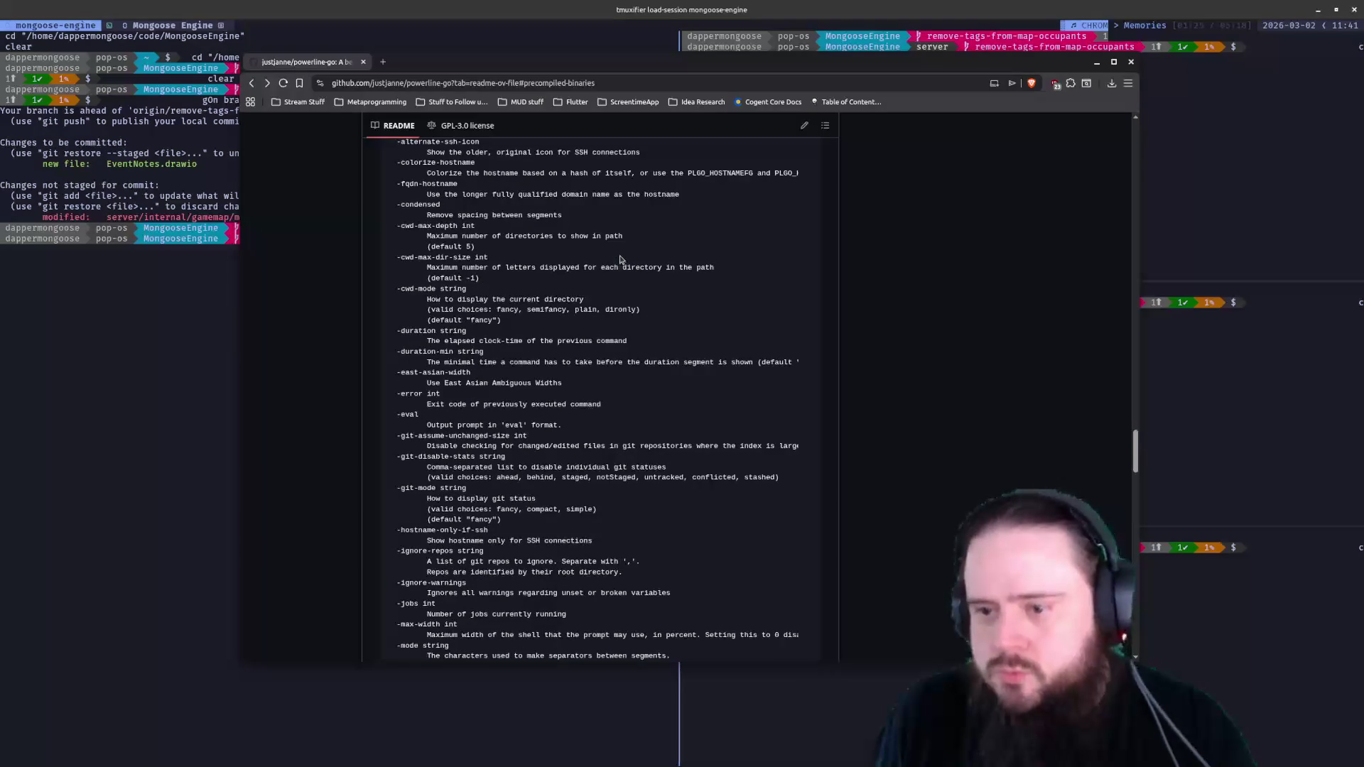
{"action": "scroll", "coordinate": [615, 250], "scroll_direction": "up", "scroll_amount": 2}
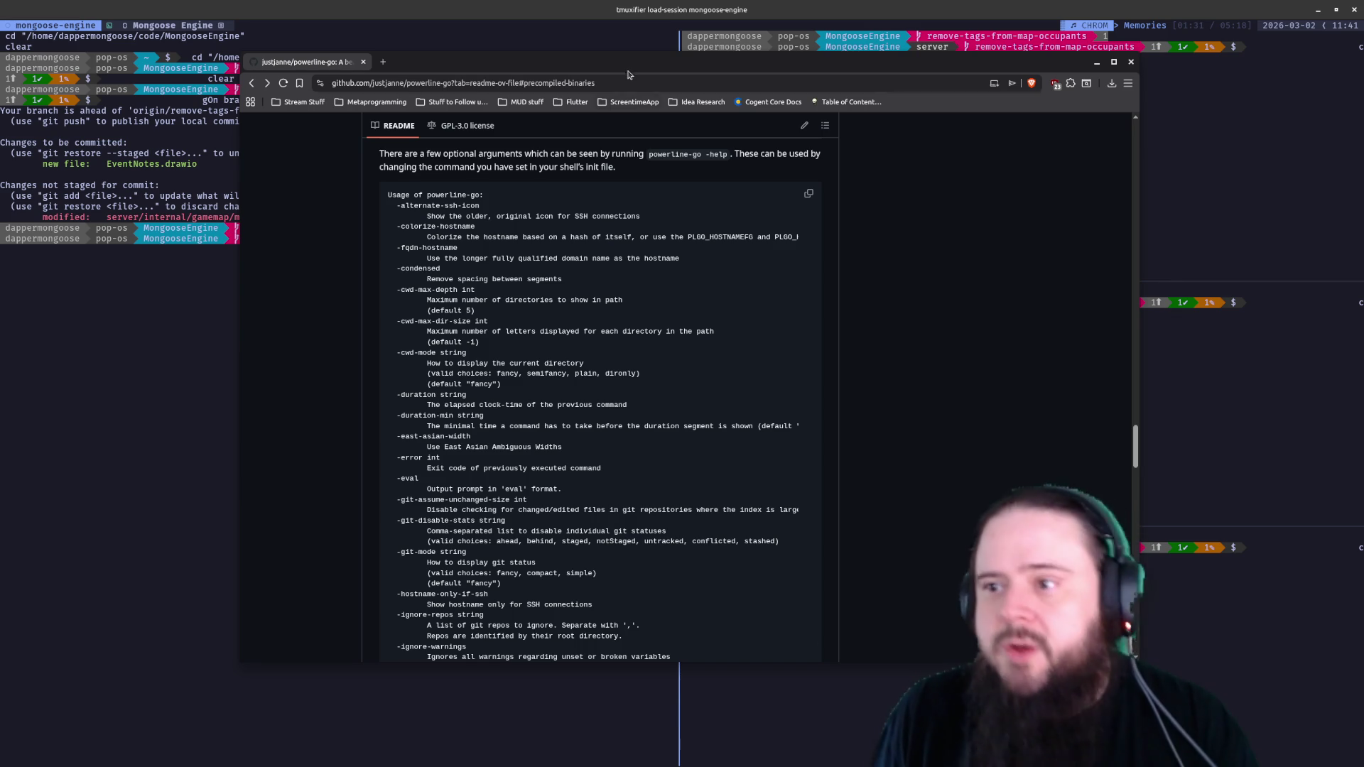
Hide the browser and clear the left tmux pane to a fresh prompt
{"action": "key", "text": "alt+Tab"}
{"action": "type", "text": "clear"}
{"action": "key", "text": "Return"}
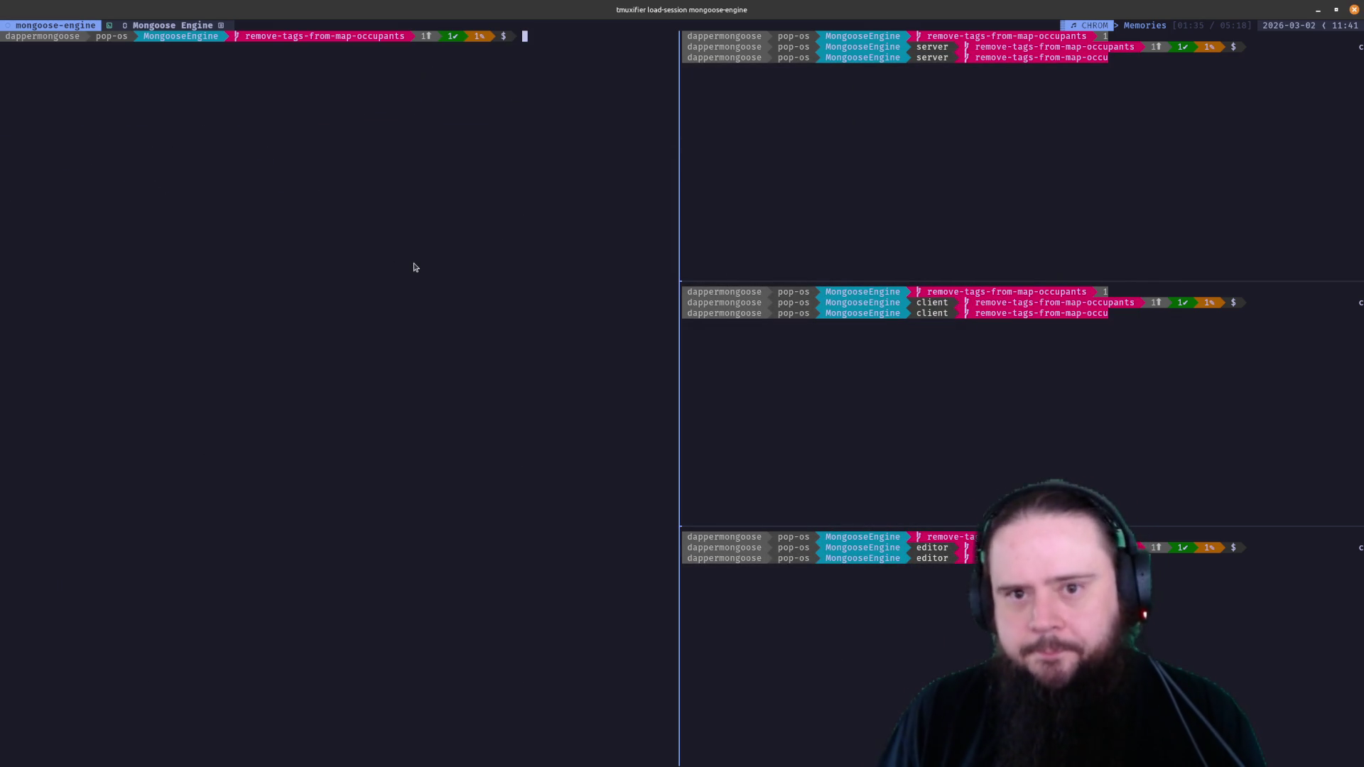
{"action": "type", "text": "ls foo"}
Run the failing ls foo to show the USAGE prompt marker, then return to the powerline-go README
{"action": "key", "text": "Return"}
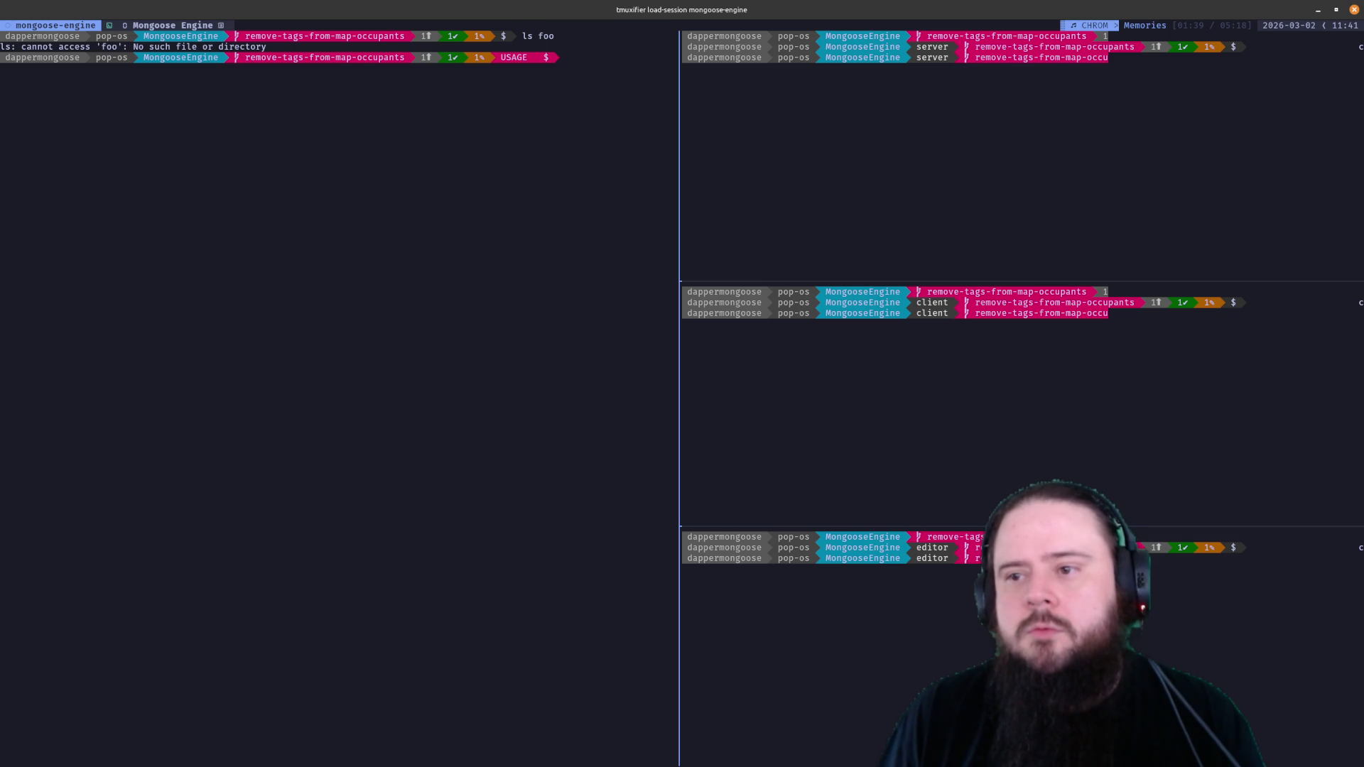
{"action": "key", "text": "Return"}
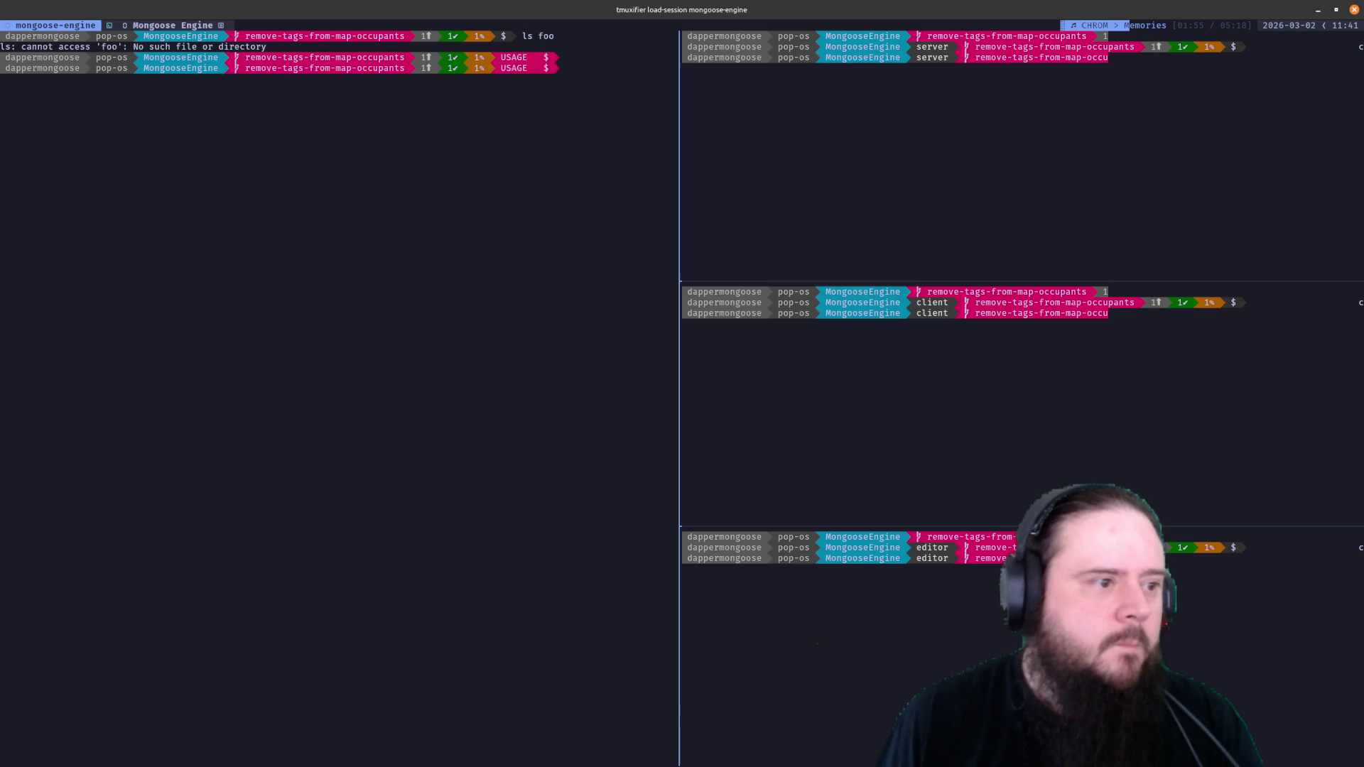
{"action": "key", "text": "alt+Tab"}
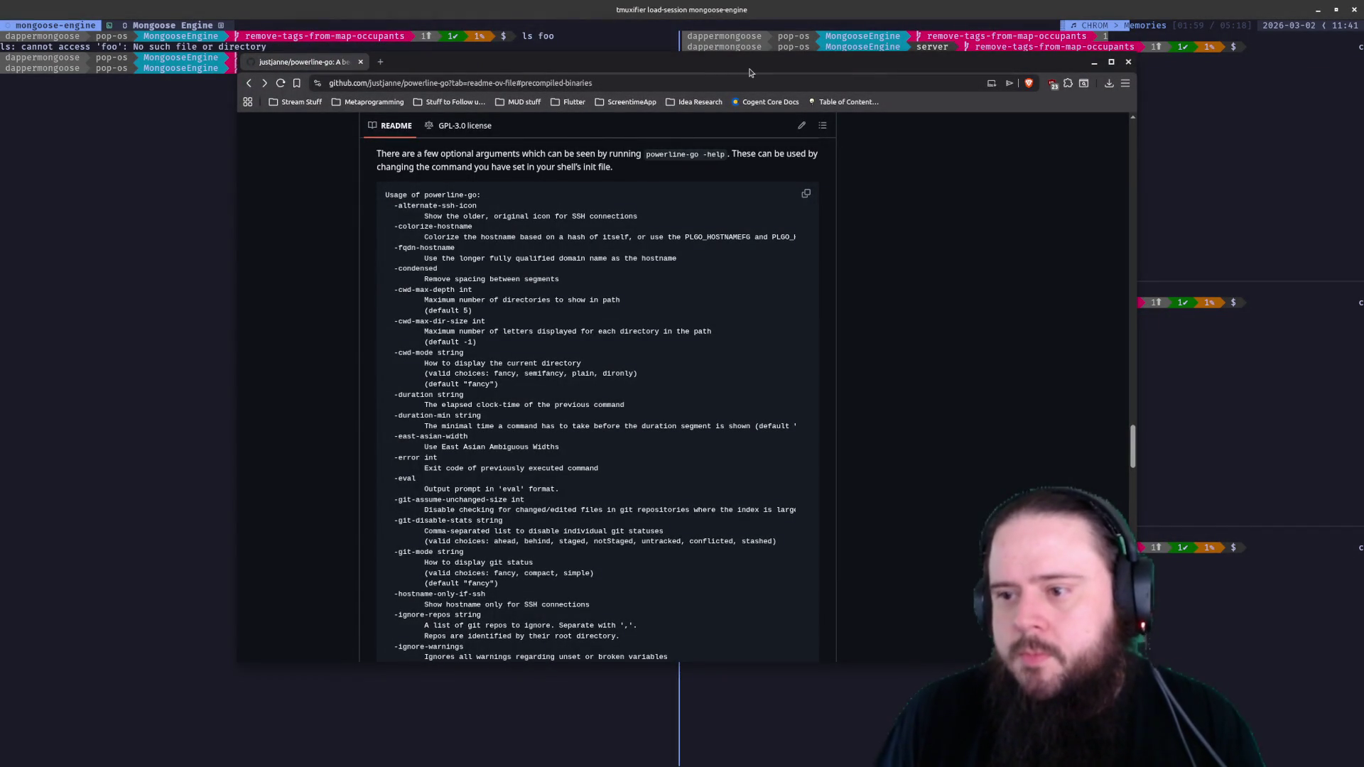
Drag the Brave window slightly down and left
{"action": "left_click_drag", "start_coordinate": [734, 78], "coordinate": [694, 99]}
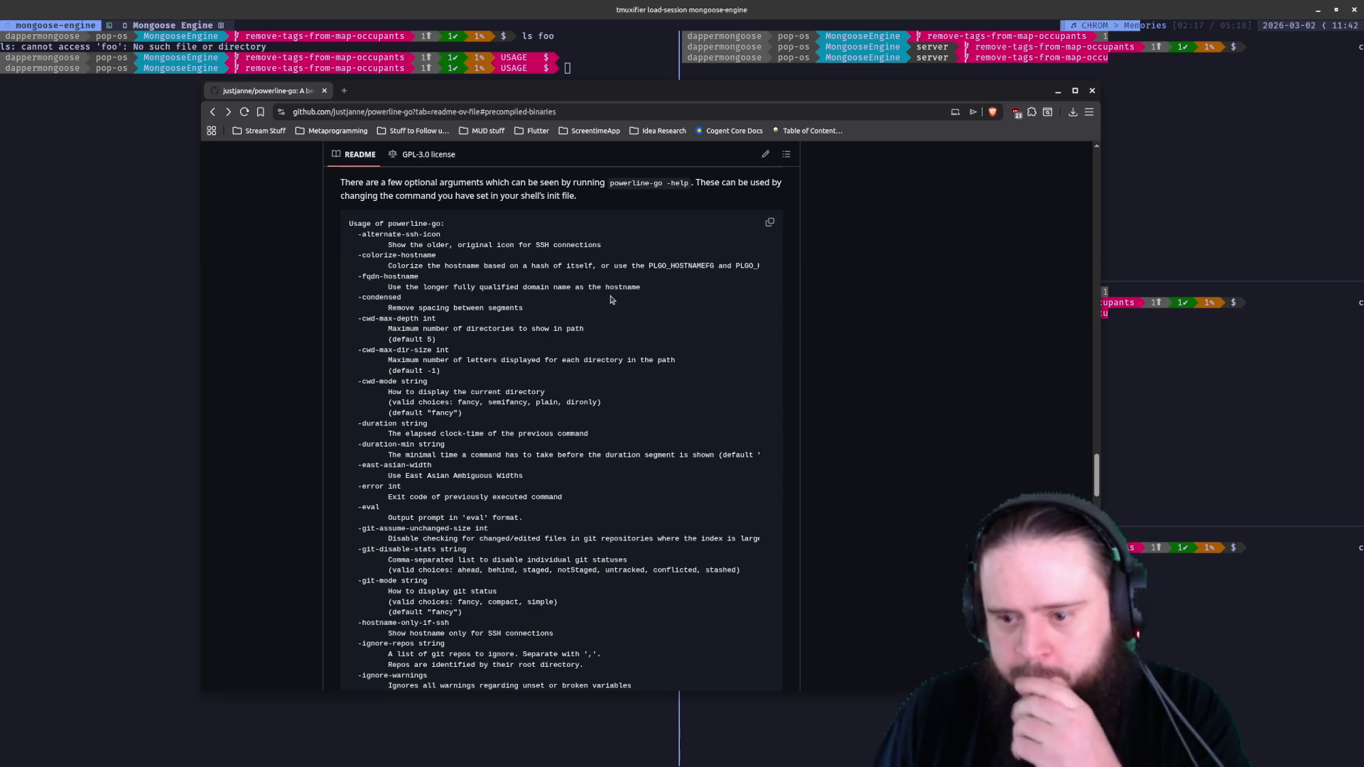
{"action": "scroll", "coordinate": [616, 301], "scroll_direction": "down", "scroll_amount": 3}
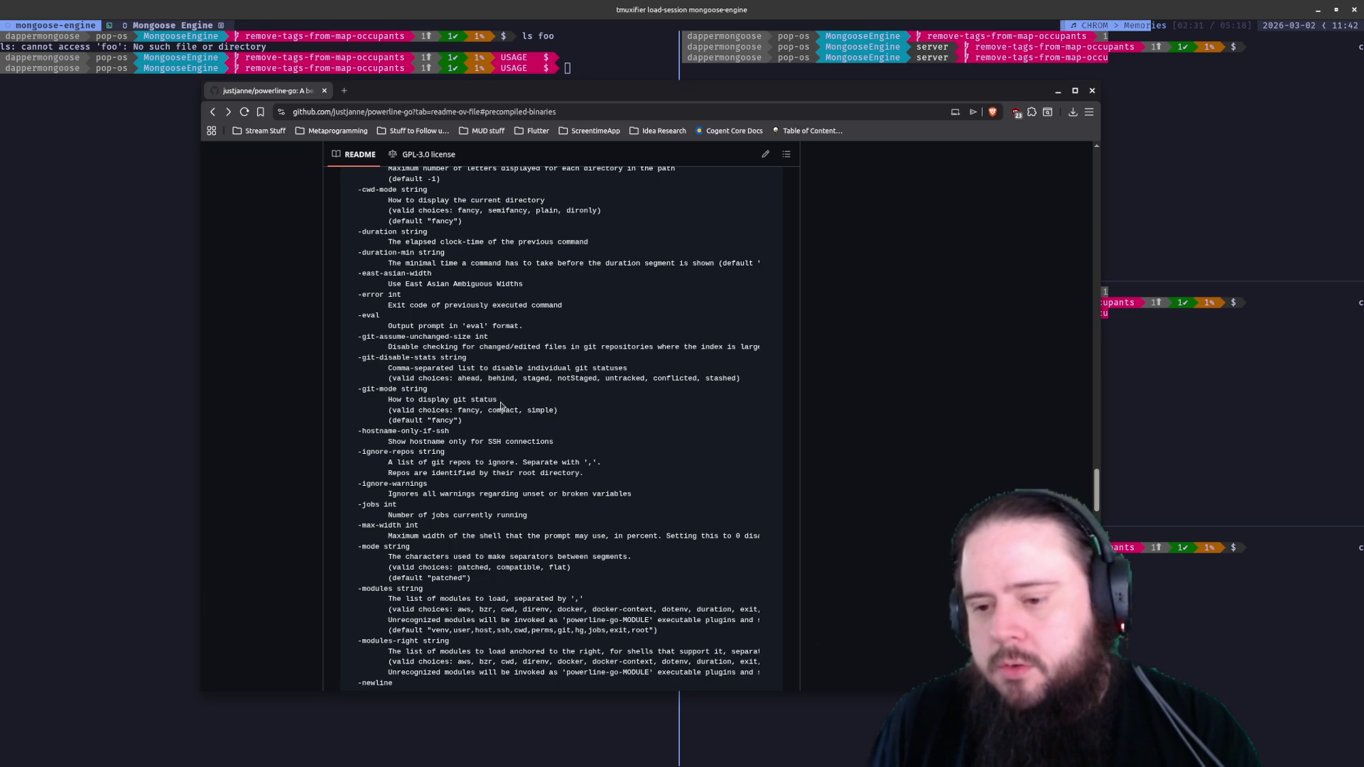
{"action": "scroll", "coordinate": [475, 421], "scroll_direction": "down", "scroll_amount": 3}
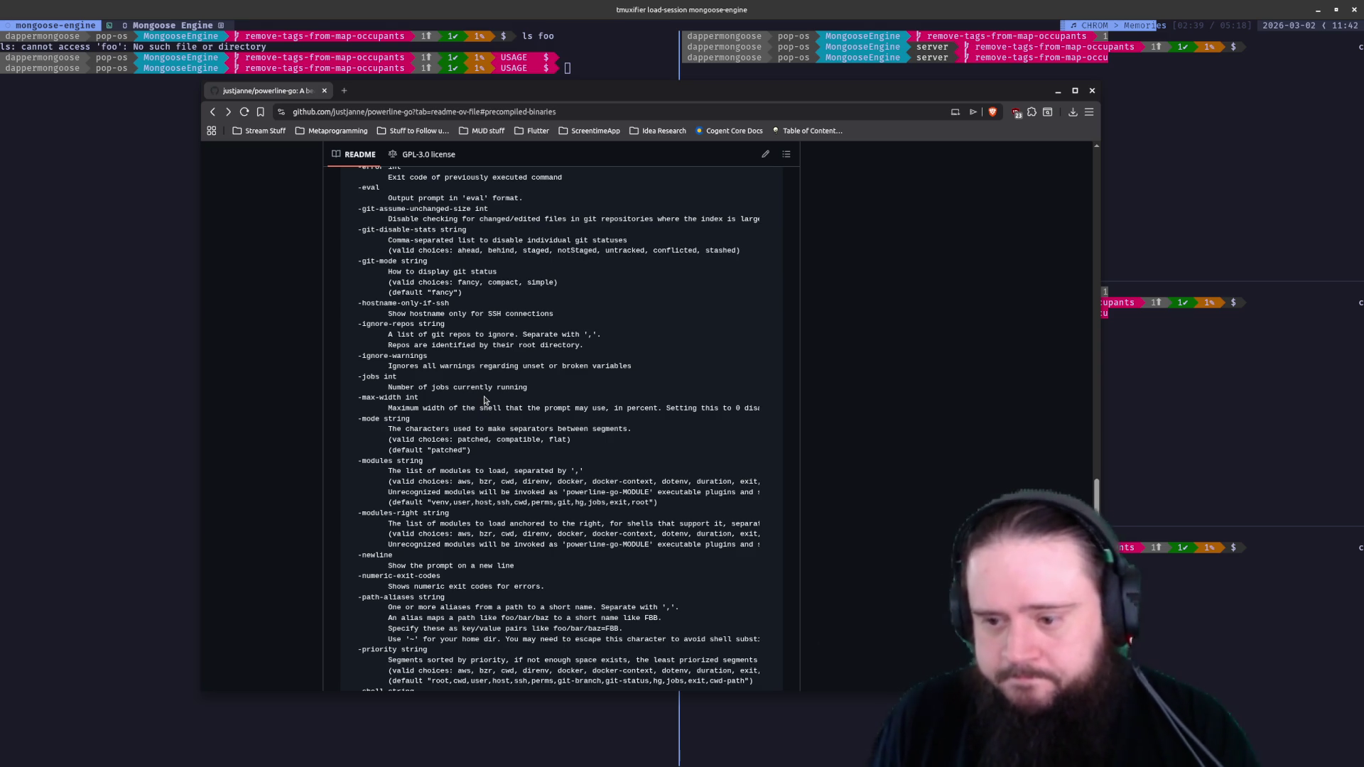
{"action": "scroll", "coordinate": [484, 400], "scroll_direction": "down", "scroll_amount": 3}
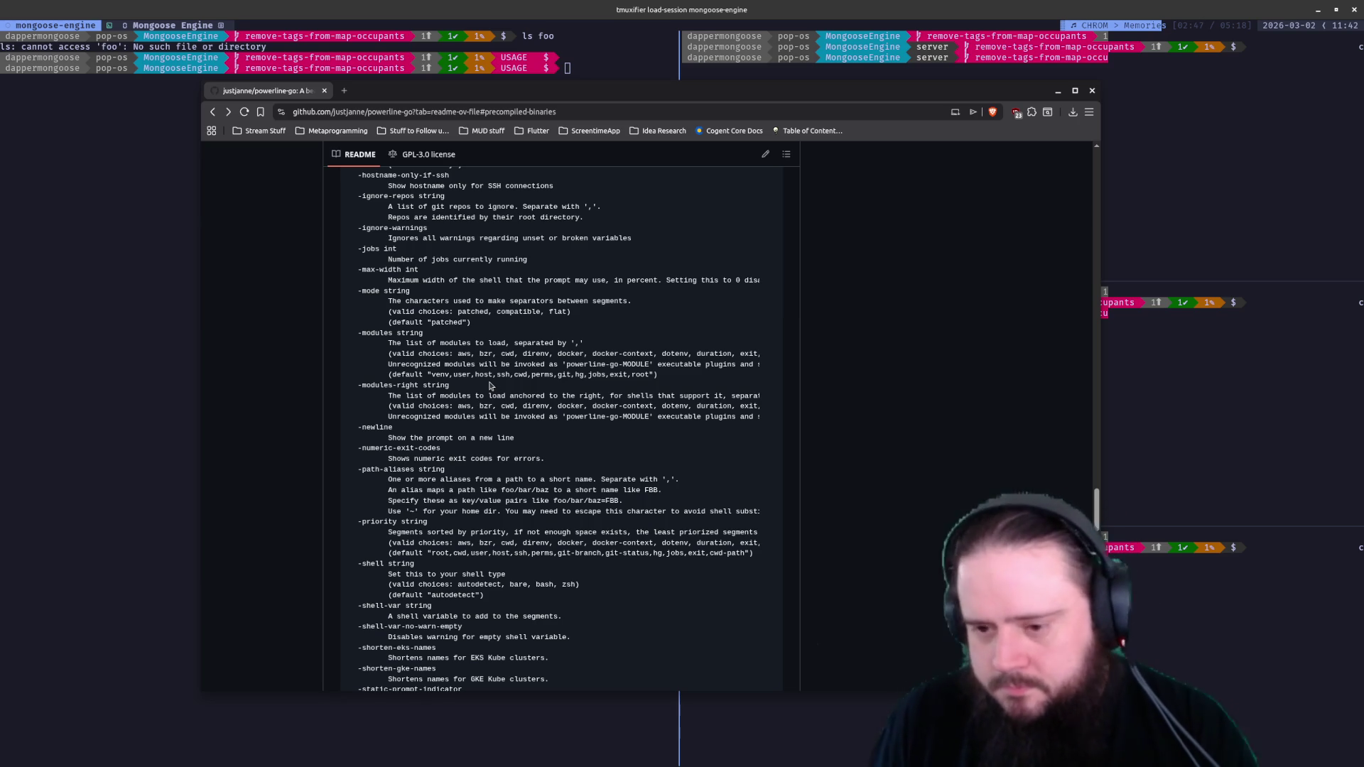
{"action": "scroll", "coordinate": [490, 385], "scroll_direction": "down", "scroll_amount": 3}
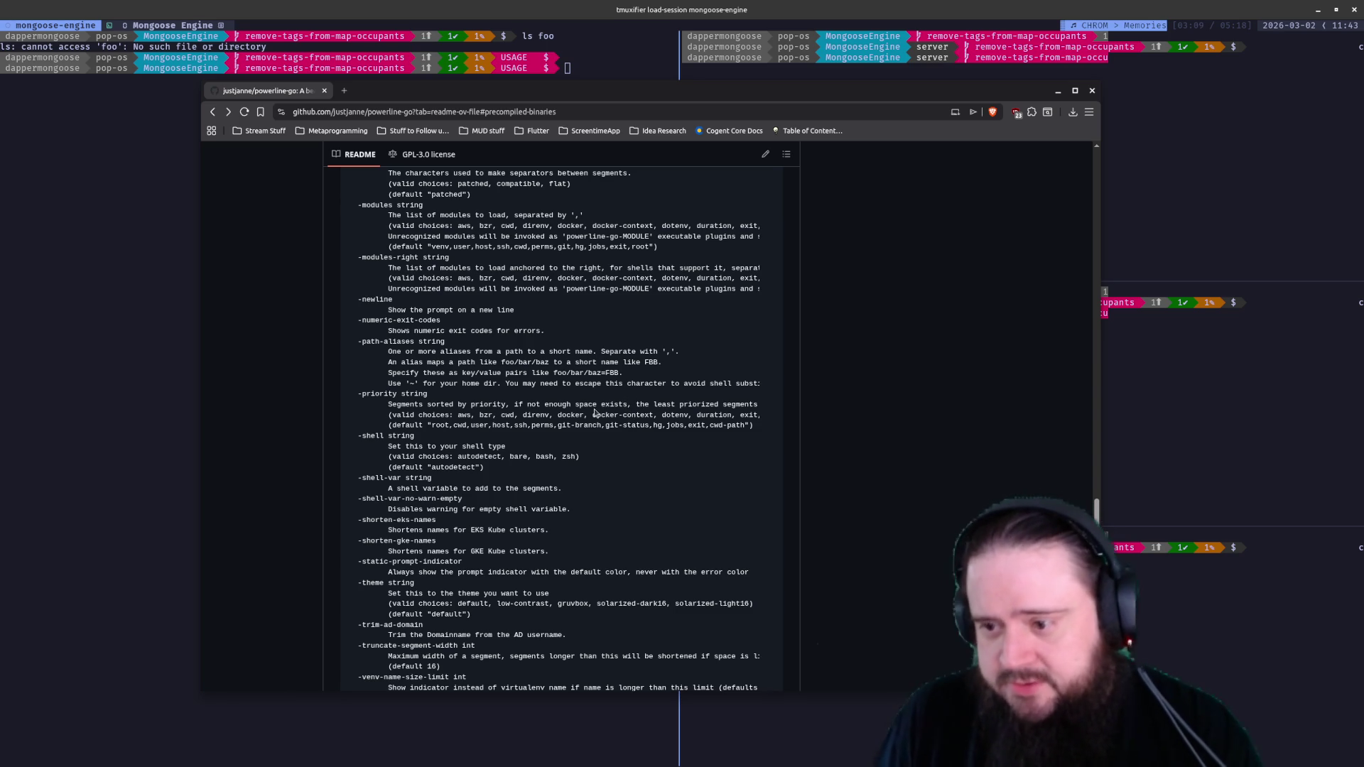
{"action": "scroll", "coordinate": [596, 437], "scroll_direction": "down", "scroll_amount": 2}
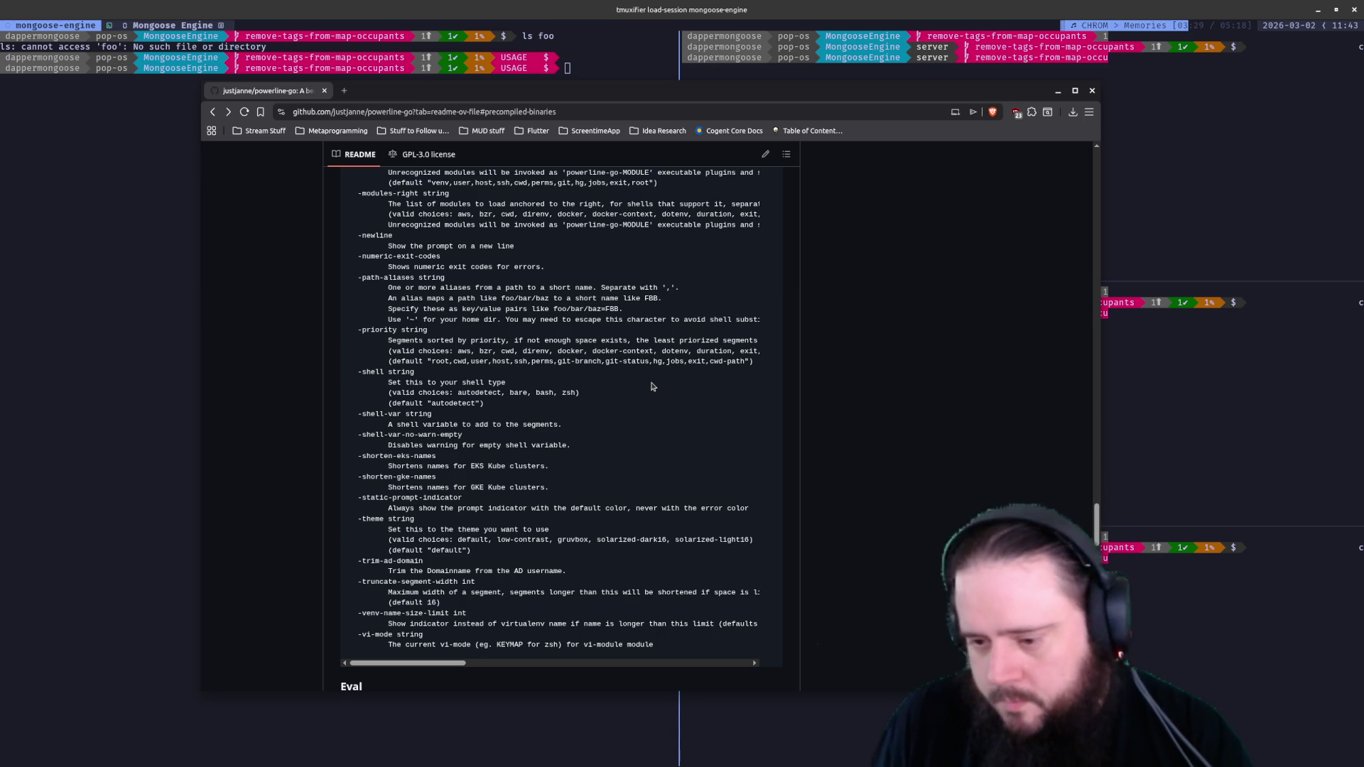
{"action": "scroll", "coordinate": [654, 385], "scroll_direction": "down", "scroll_amount": 3}
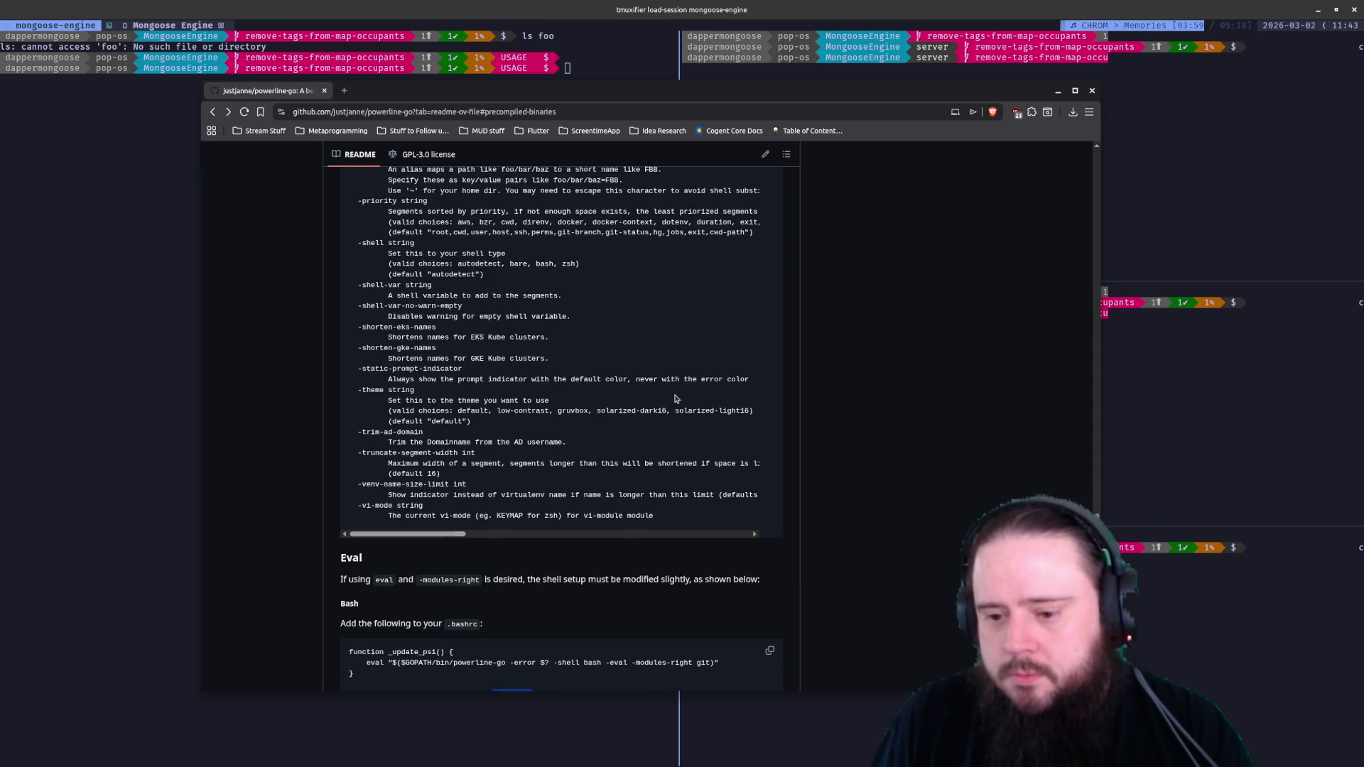
{"action": "scroll", "coordinate": [677, 392], "scroll_direction": "down", "scroll_amount": 3}
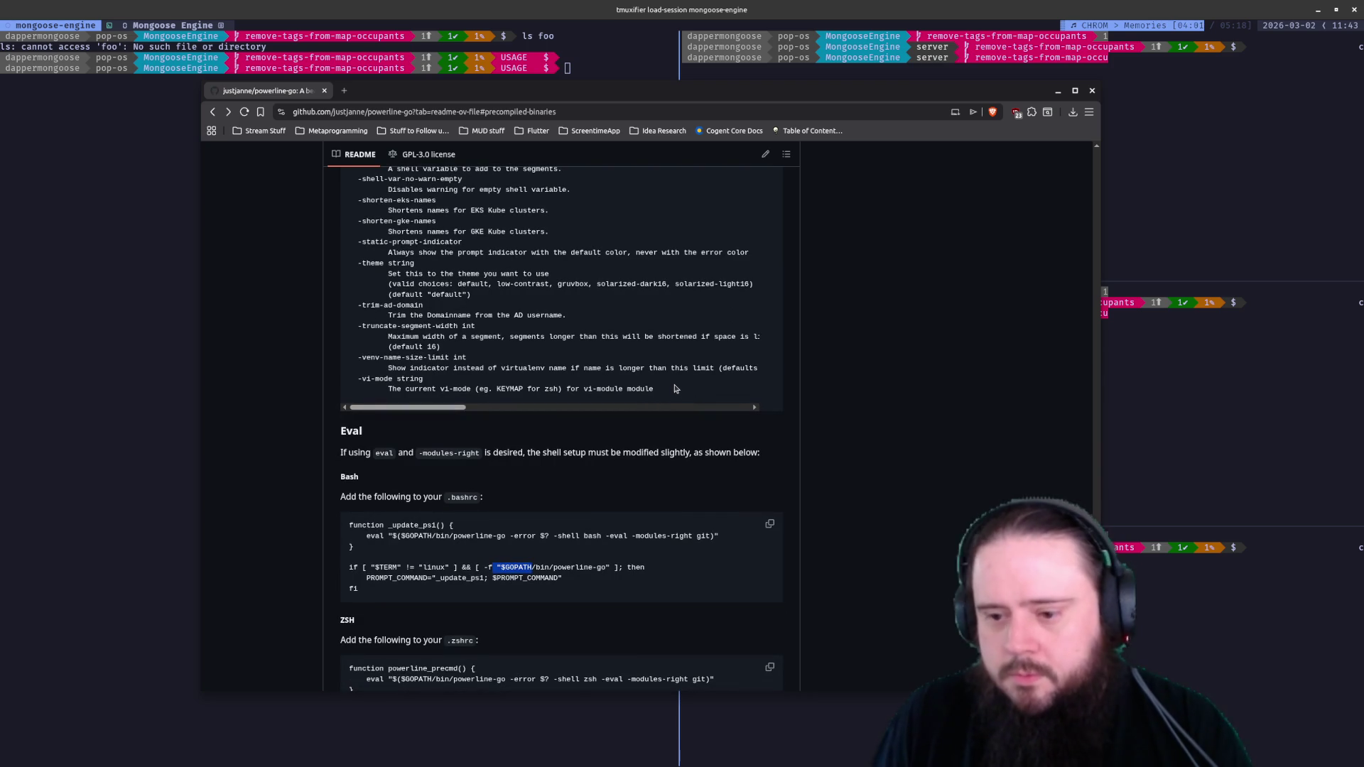
{"action": "scroll", "coordinate": [671, 383], "scroll_direction": "up", "scroll_amount": 5}
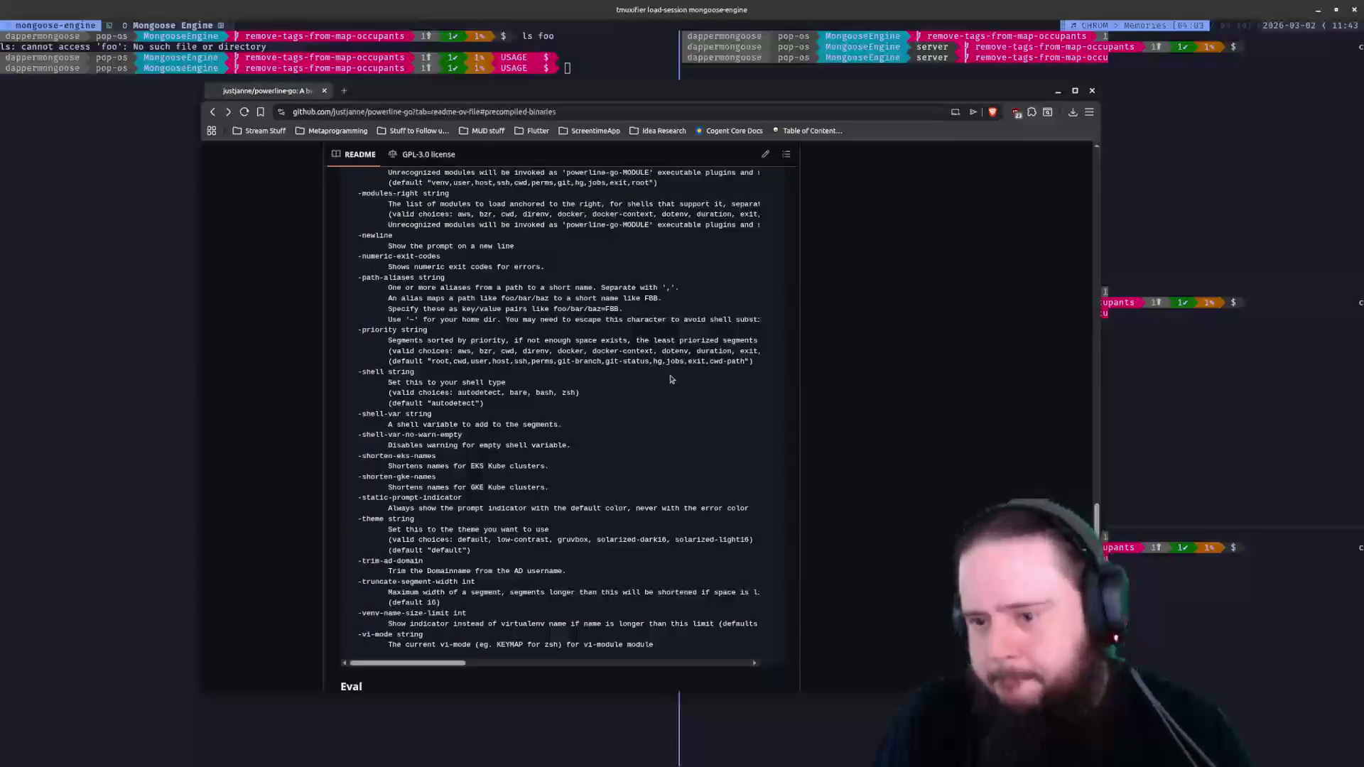
{"action": "scroll", "coordinate": [669, 379], "scroll_direction": "up", "scroll_amount": 1}
{"action": "scroll", "coordinate": [670, 377], "scroll_direction": "up", "scroll_amount": 1}
{"action": "scroll", "coordinate": [669, 379], "scroll_direction": "down", "scroll_amount": 2}
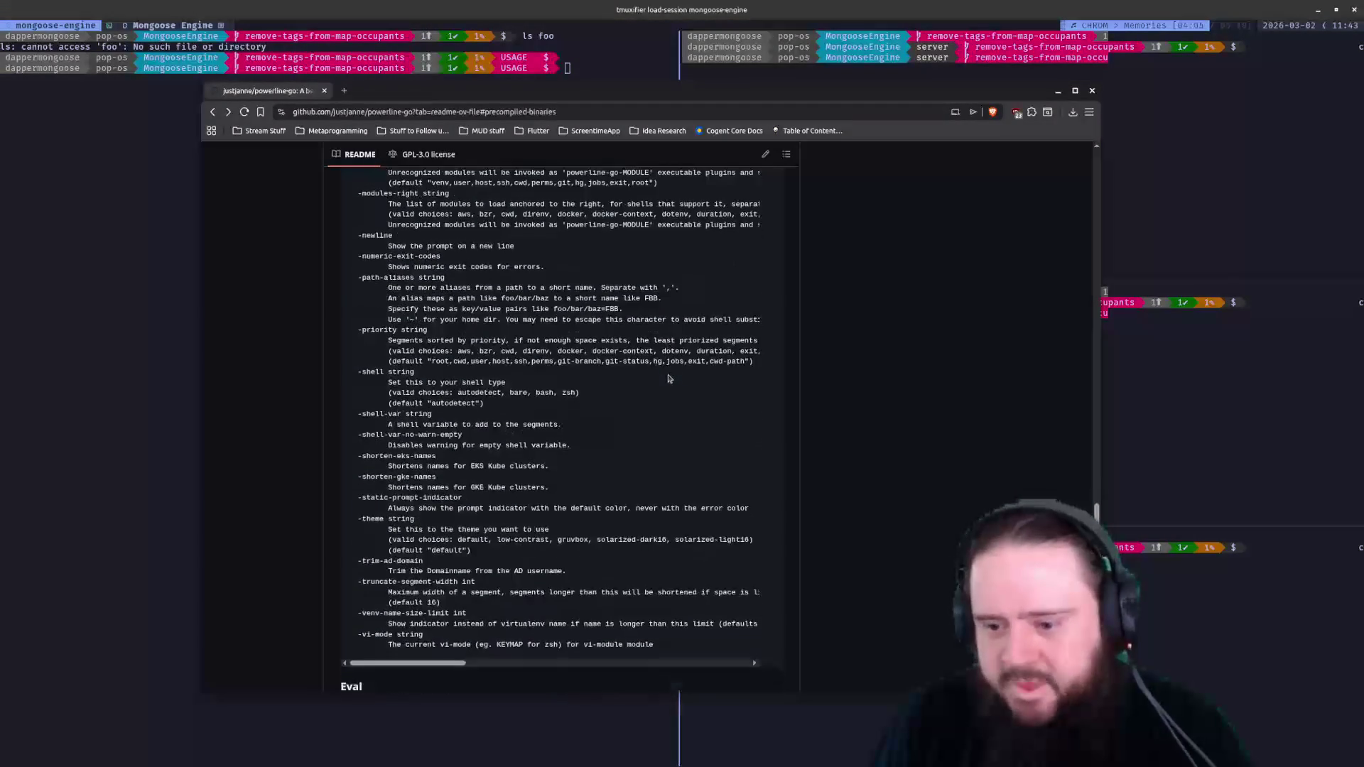
Hide the Brave README window and focus the tmux terminal
{"action": "key", "text": "ctrl+w"}
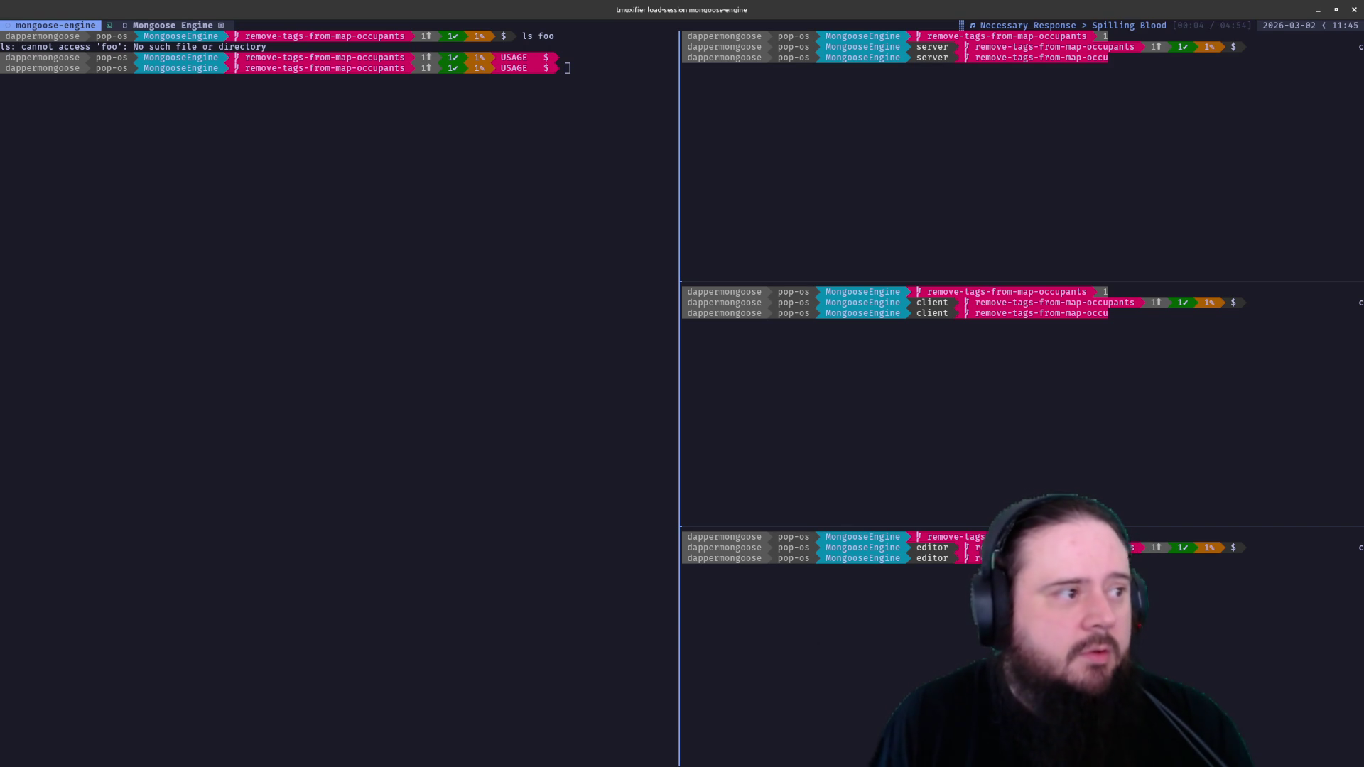
{"action": "left_click", "coordinate": [134, 391]}
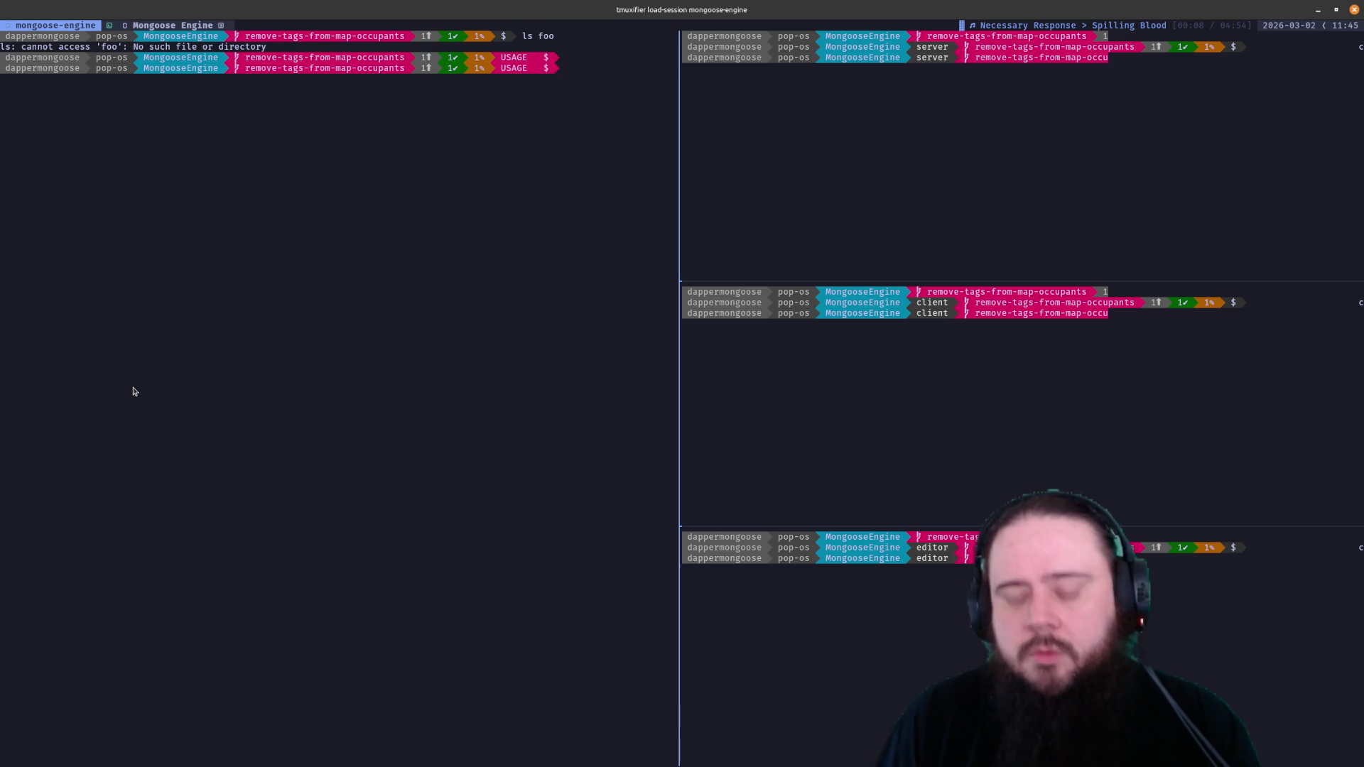
Kill the Mongoose Engine tmux session and rerun the shell config reload from history
{"action": "key", "text": "ctrl+b"}
{"action": "key", "text": "K"}
{"action": "key", "text": "Return"}
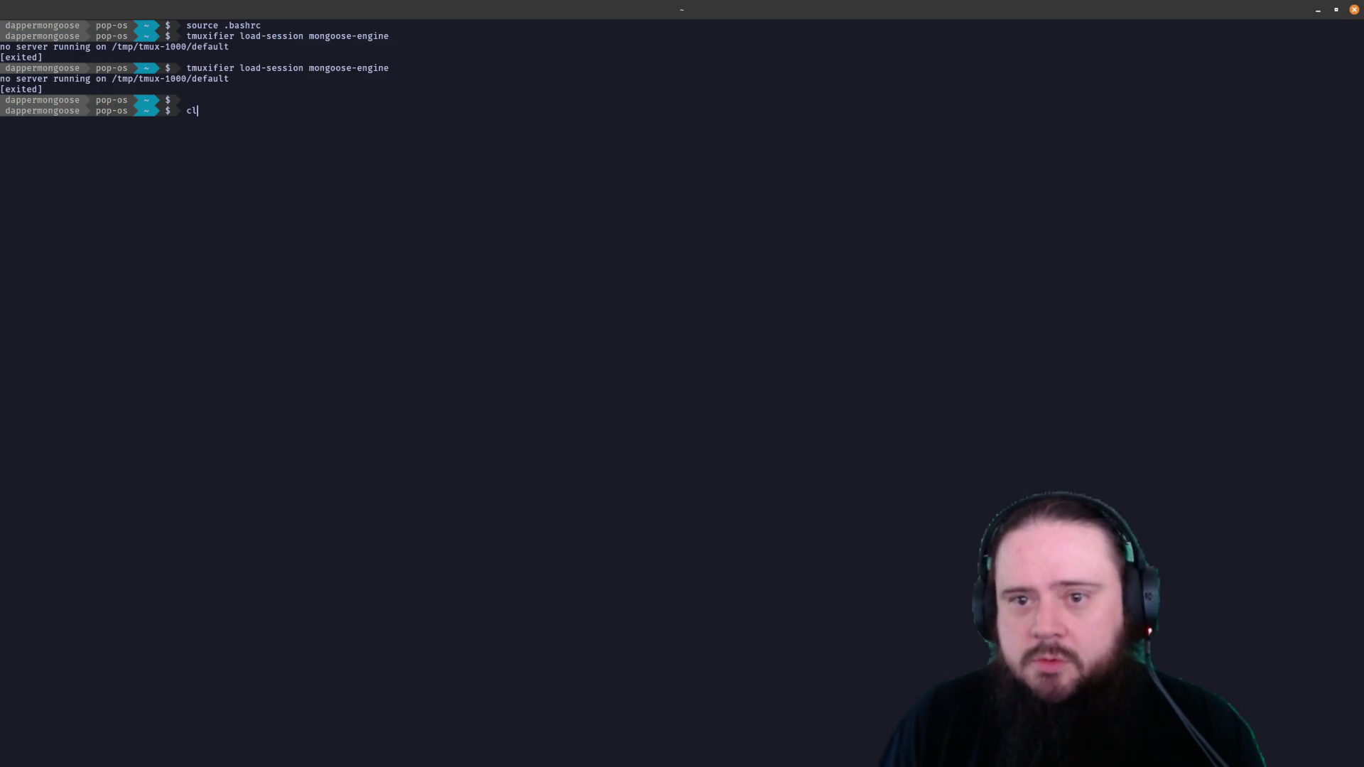
{"action": "key", "text": "Up"}
{"action": "key", "text": "Up"}
{"action": "key", "text": "Return"}
Recall tmuxifier load-session mongoose-engine from history and relaunch the session
{"action": "key", "text": "Up"}
{"action": "key", "text": "Up"}
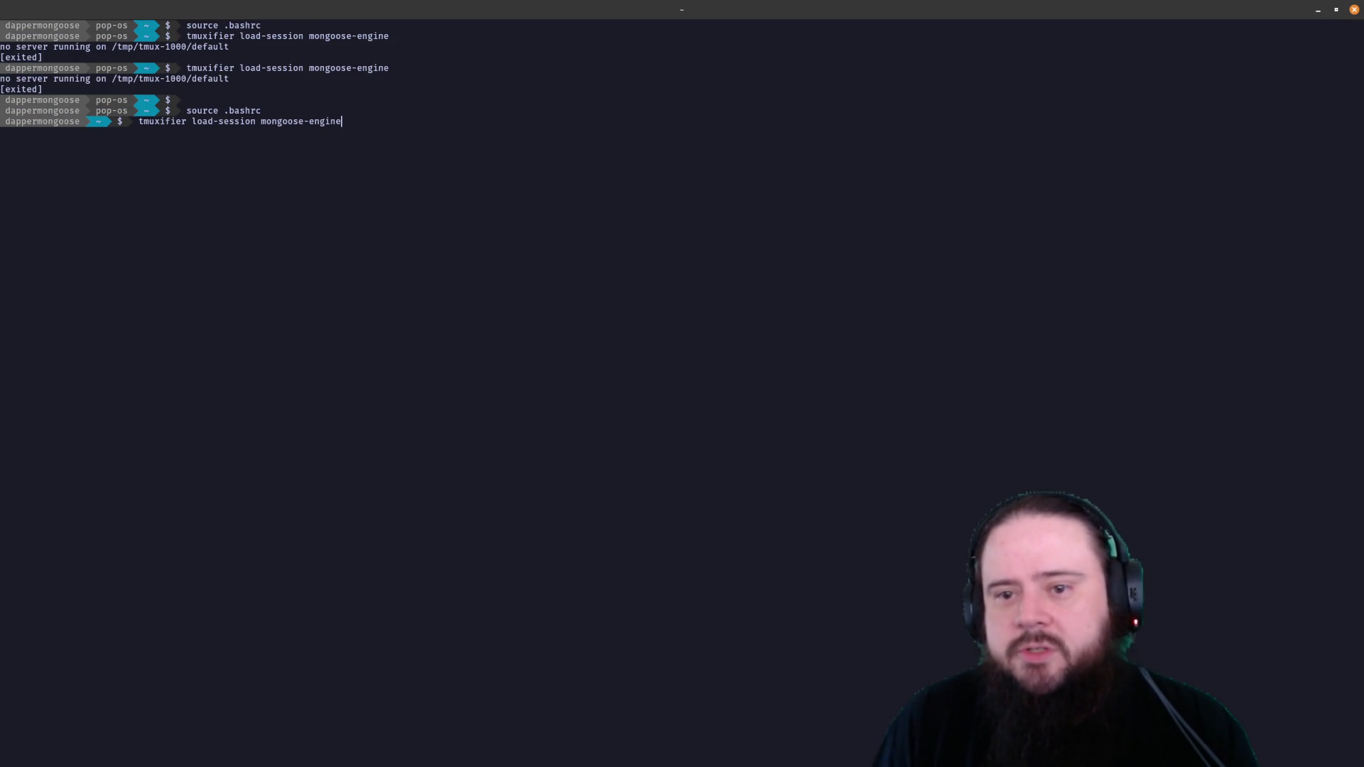
{"action": "key", "text": "Down"}
{"action": "key", "text": "ctrl+u"}
{"action": "type", "text": "tmux"}
{"action": "key", "text": "Up"}
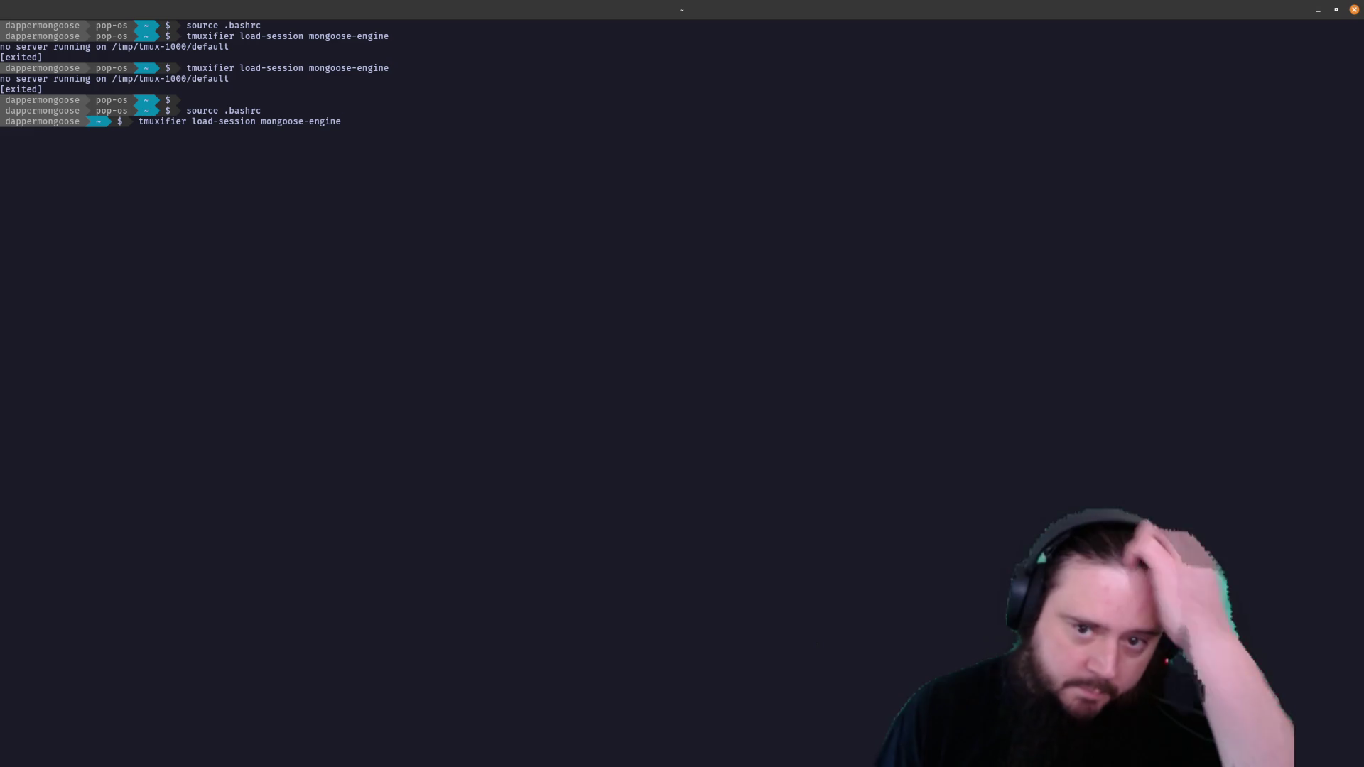
{"action": "key", "text": "Return"}
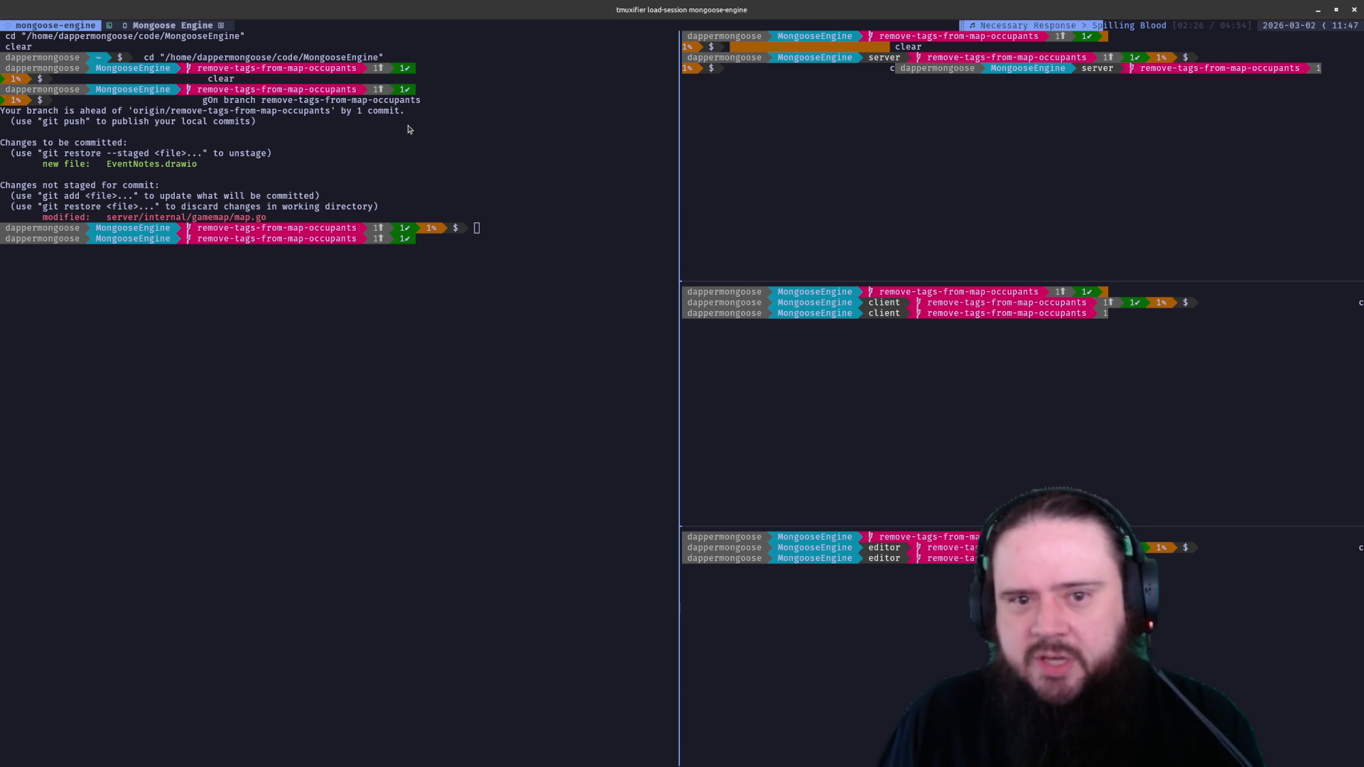
Kill the relaunched tmux session again and browse back through shell history
{"action": "left_click", "coordinate": [513, 224]}
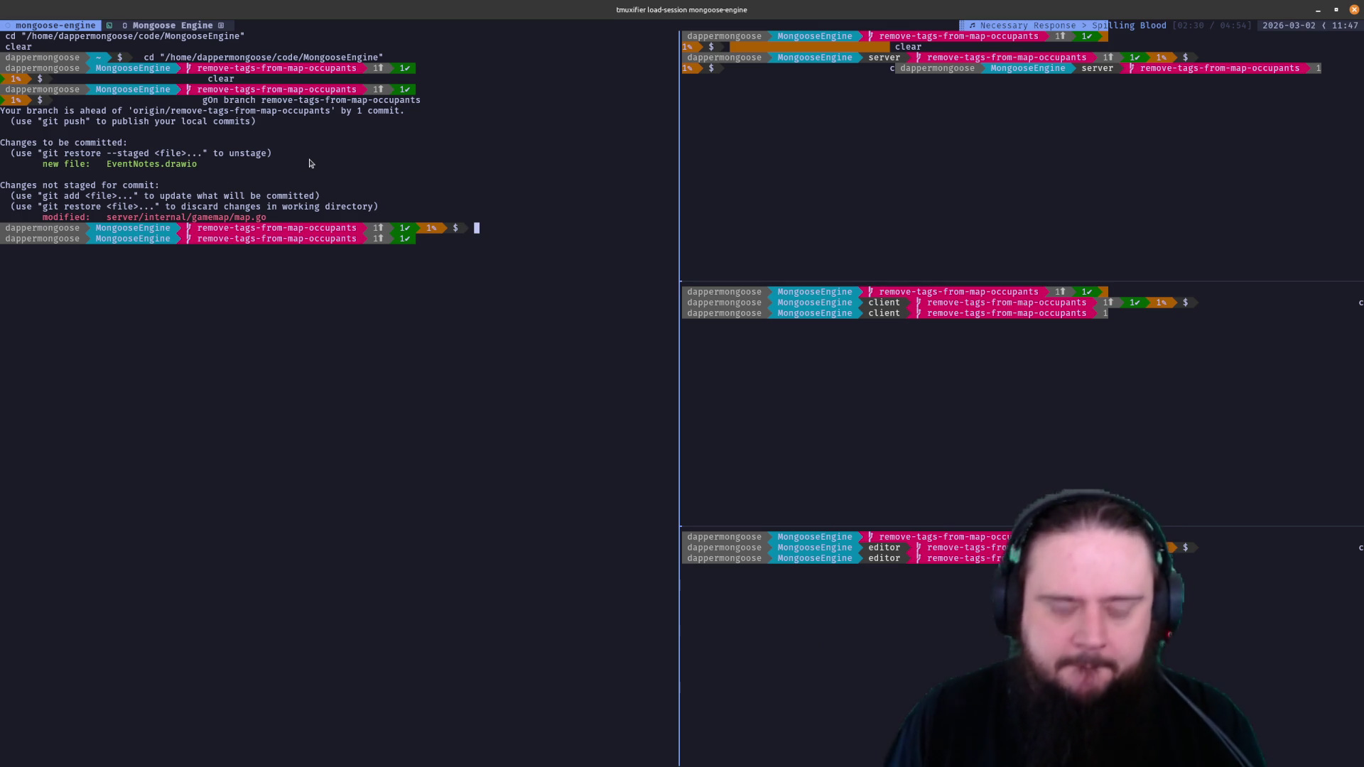
{"action": "key", "text": "ctrl+b"}
{"action": "key", "text": "k"}
{"action": "key", "text": "Up"}
{"action": "key", "text": "Up"}
{"action": "key", "text": "Up"}
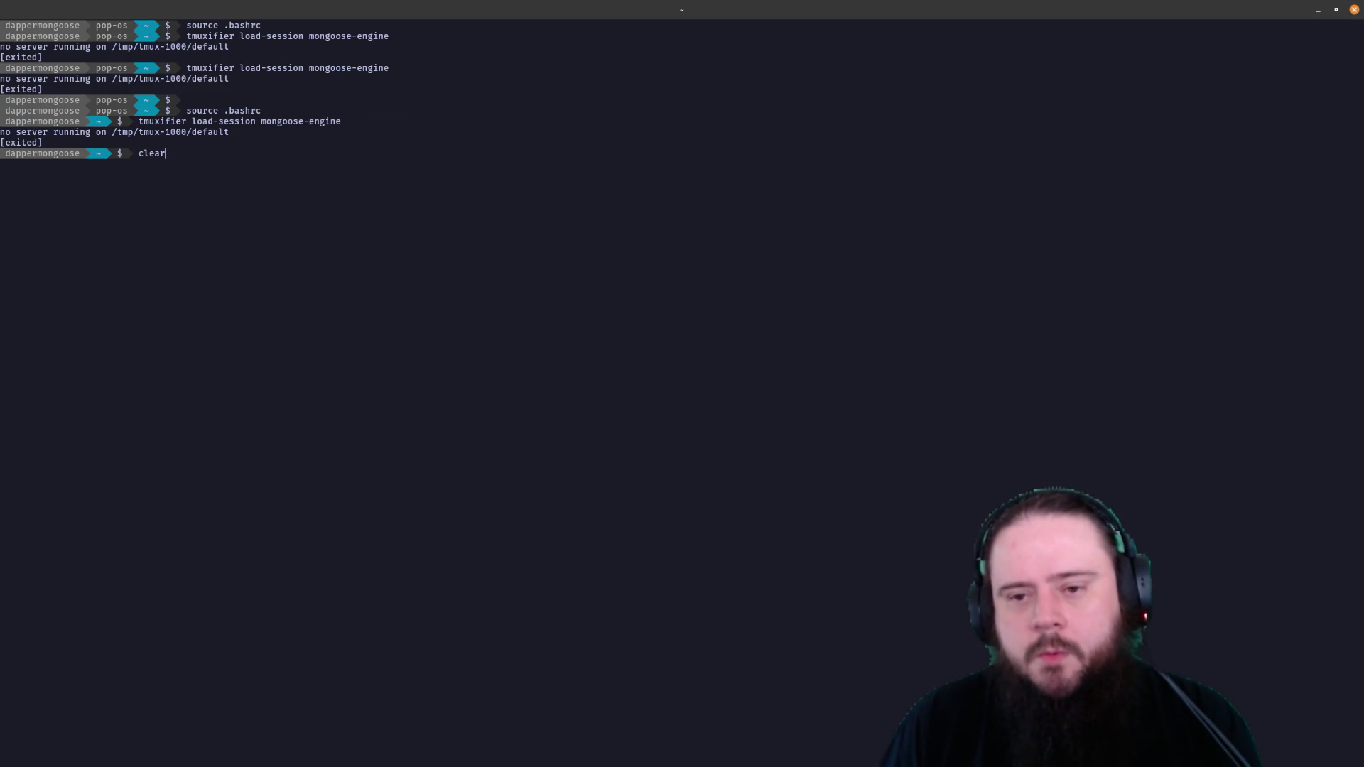
{"action": "key", "text": "Up"}
Edit the mongoose-engine layout in Vim at the run_cmd "cd server" line, then save and quit
{"action": "key", "text": "Return"}
{"action": "key", "text": "j"}
{"action": "key", "text": "j"}
{"action": "key", "text": "j"}
{"action": "key", "text": "j"}
{"action": "key", "text": "j"}
{"action": "key", "text": "j"}
{"action": "key", "text": "dollar"}
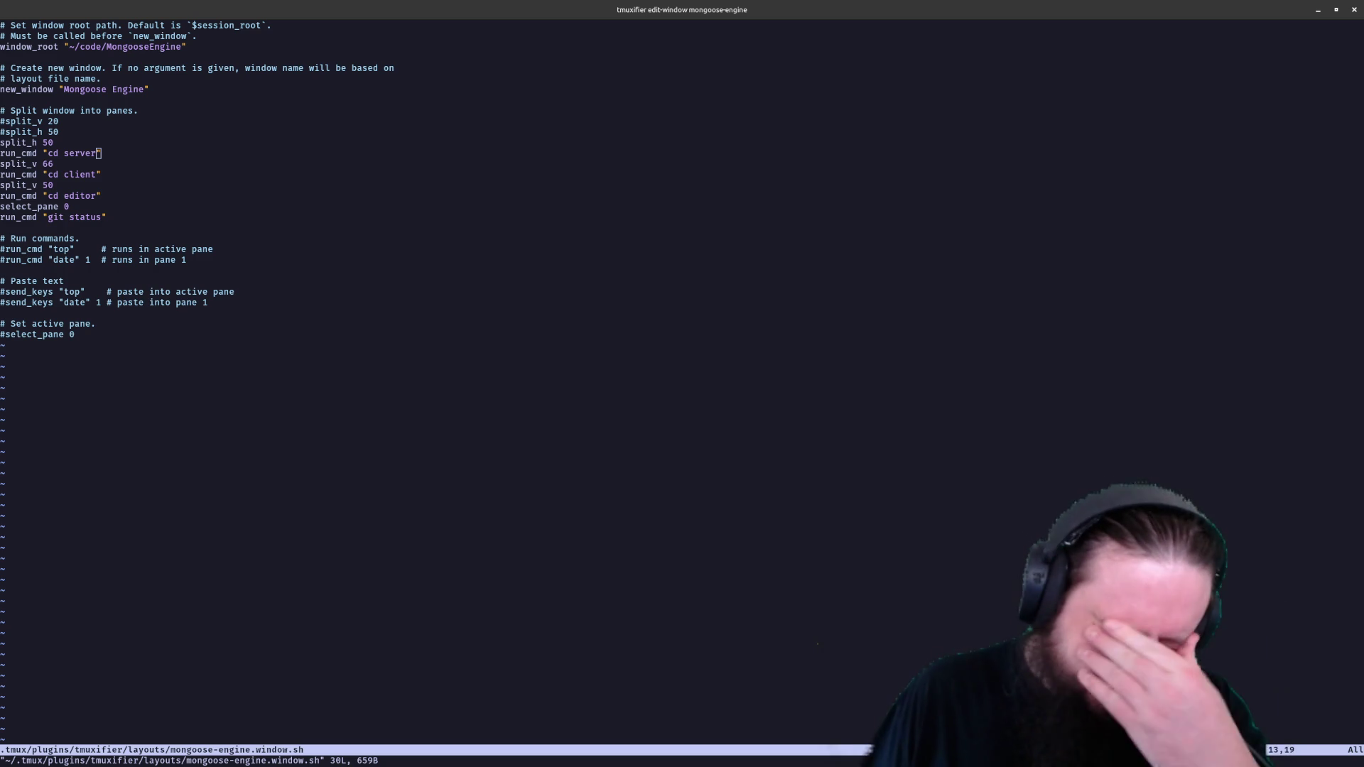
{"action": "left_click", "coordinate": [334, 373]}
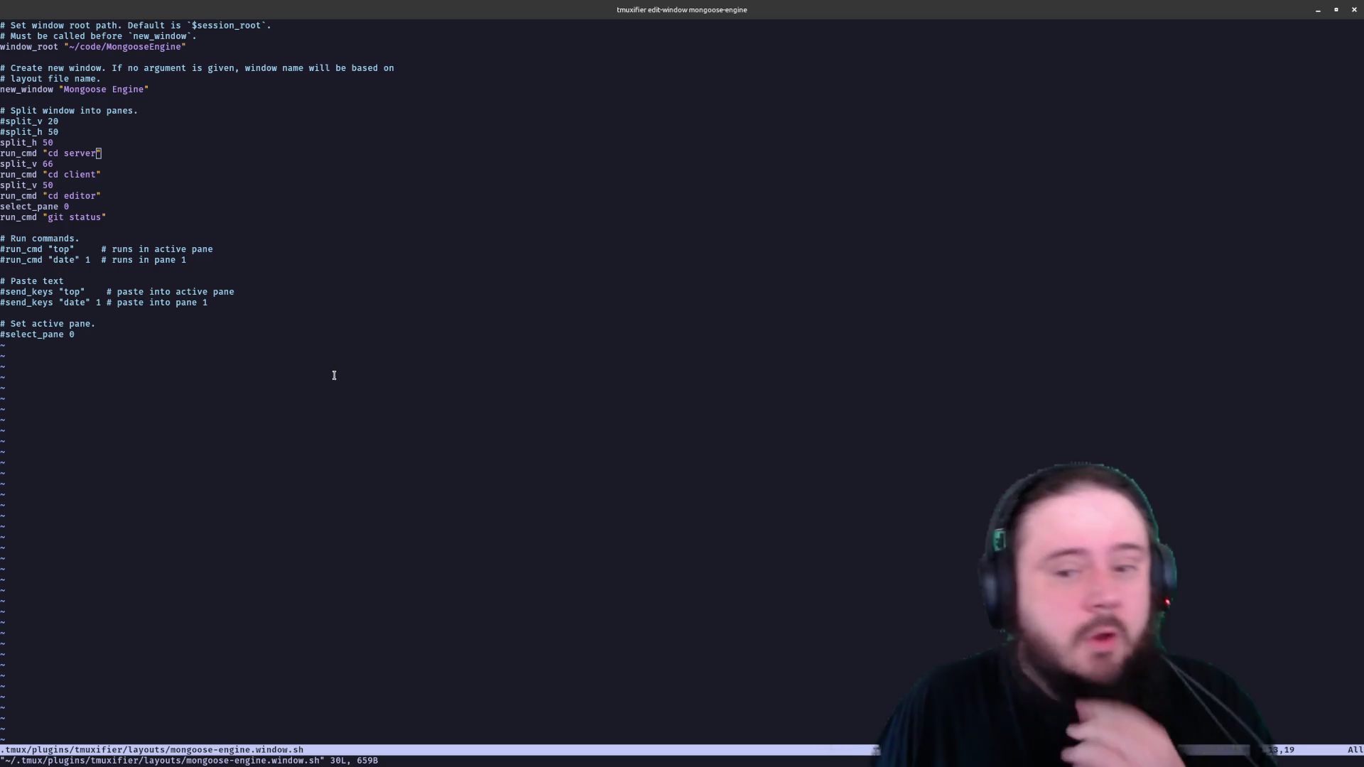
{"action": "type", "text": ":wq"}
{"action": "key", "text": "Return"}
Rerun tmuxifier load-session mongoose-engine to relaunch the session
{"action": "key", "text": "Up"}
{"action": "key", "text": "Up"}
{"action": "key", "text": "Return"}
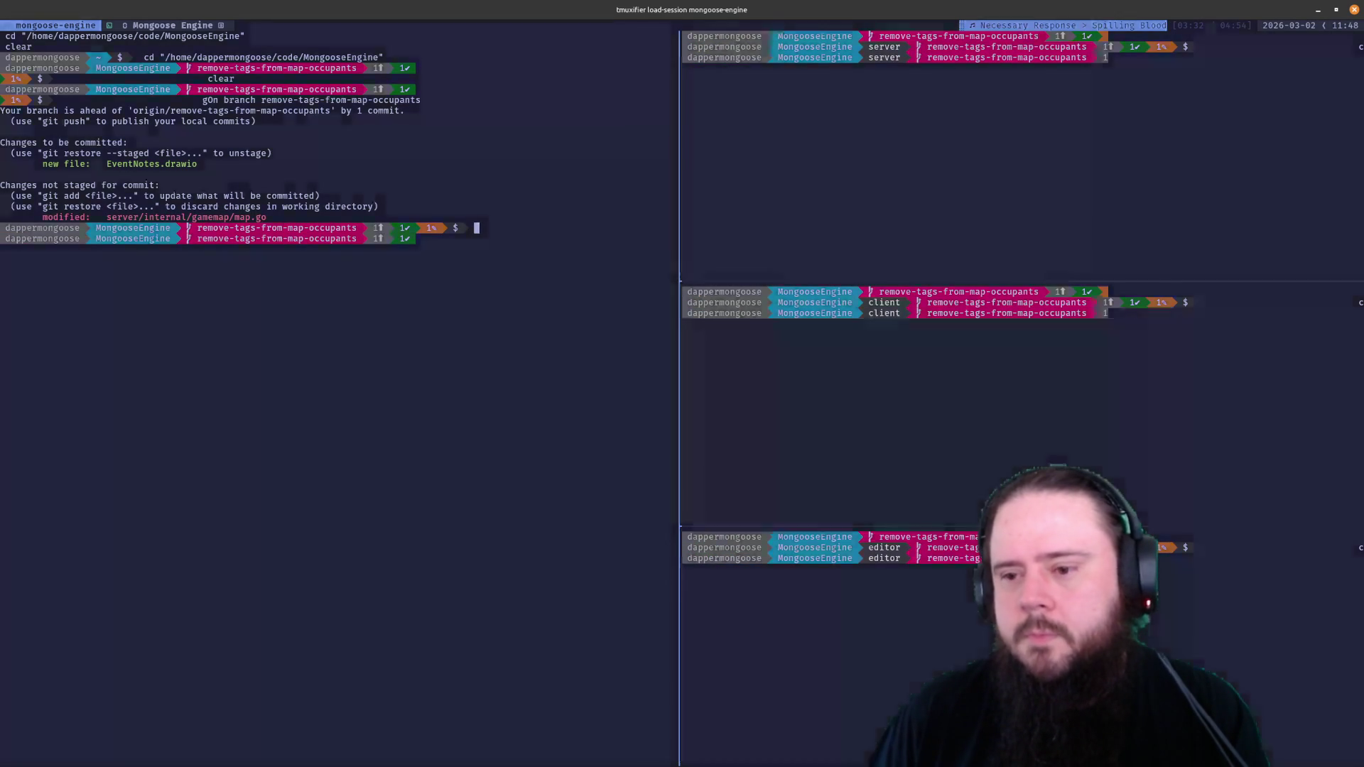
Toggle the drop-down terminal, then bring the powerline-go README browser forward
{"action": "key", "text": "F12"}
{"action": "key", "text": "F12"}
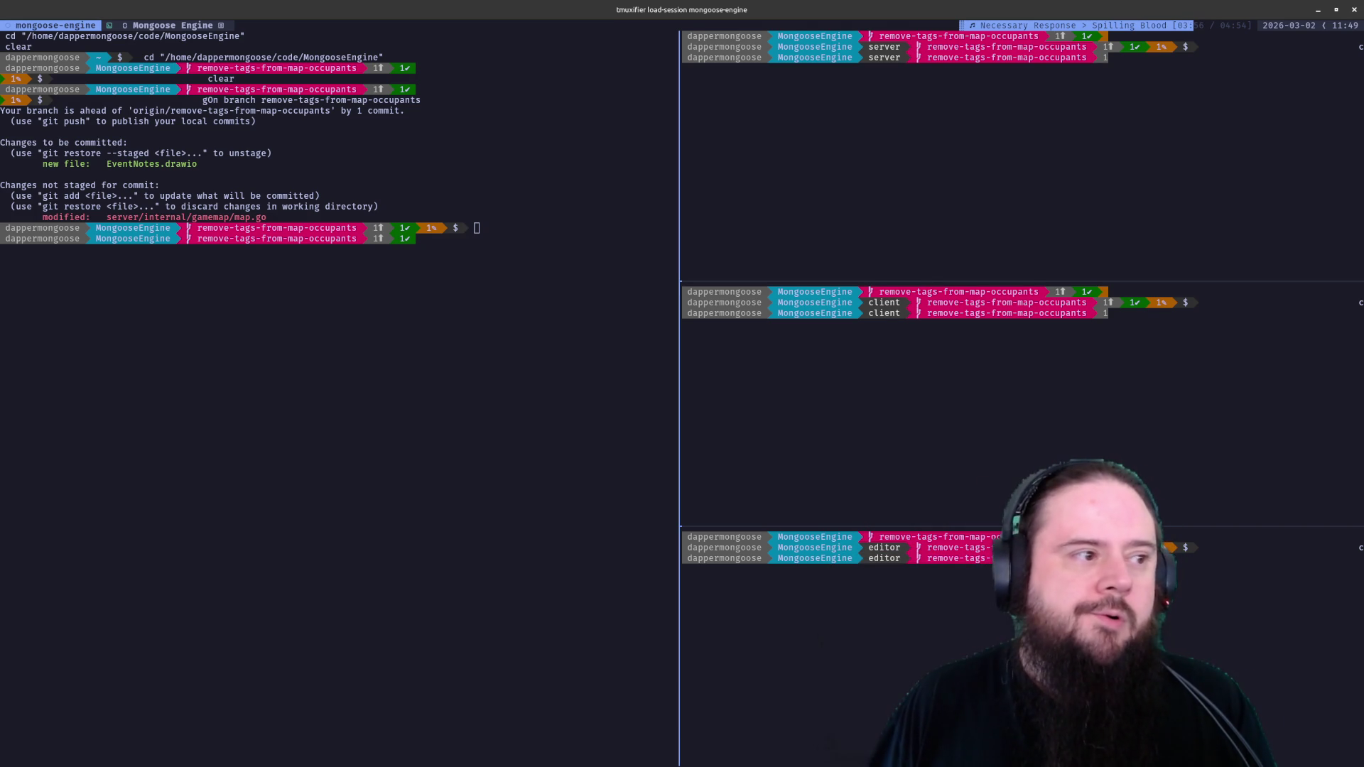
{"action": "key", "text": "alt+Tab"}
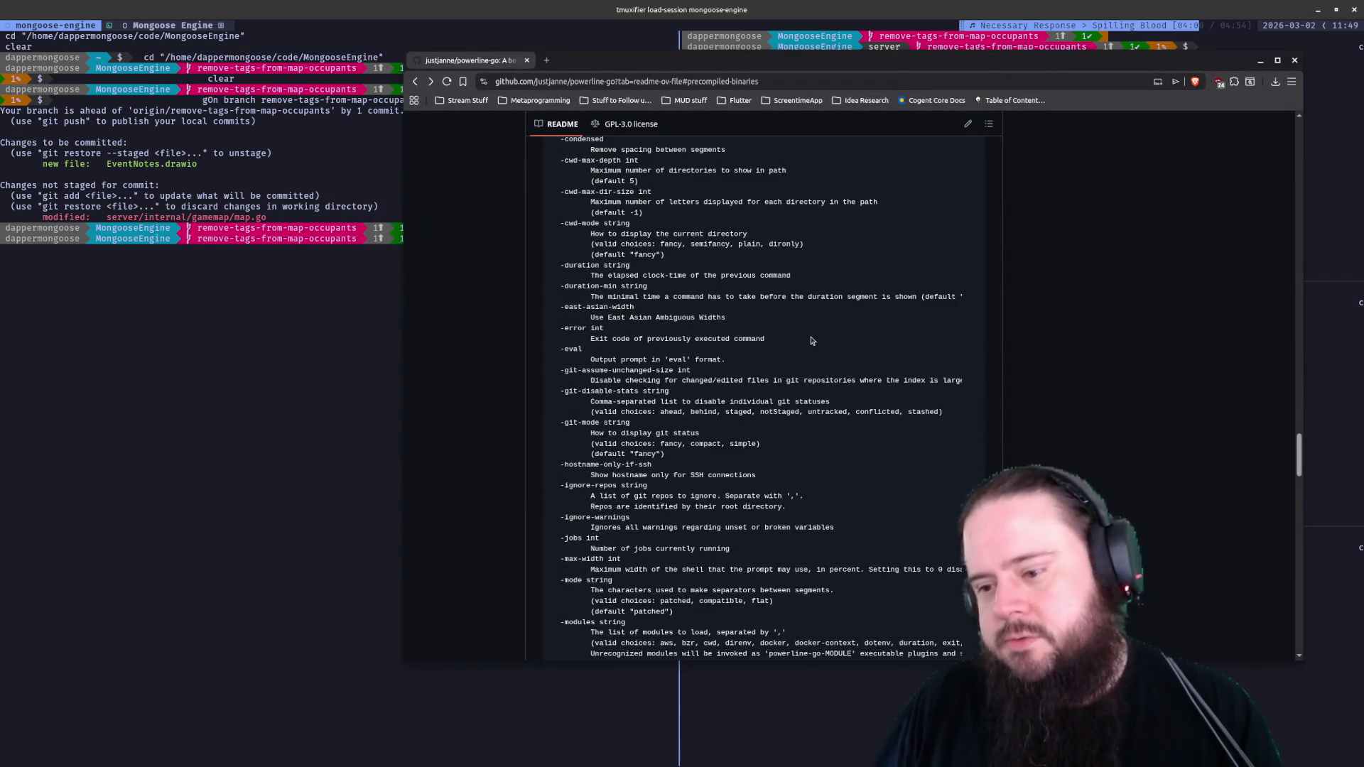
{"action": "scroll", "coordinate": [717, 579], "scroll_direction": "down", "scroll_amount": 3}
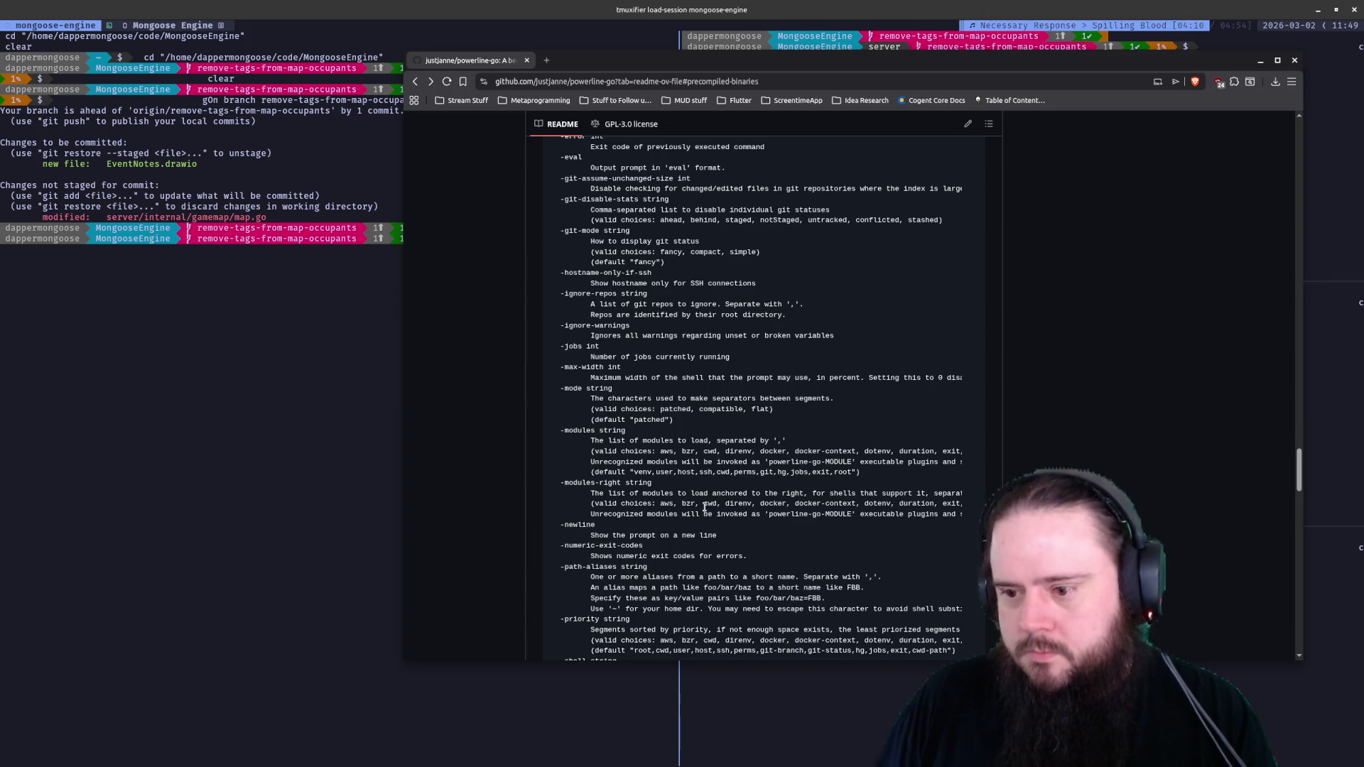
{"action": "scroll", "coordinate": [704, 509], "scroll_direction": "down", "scroll_amount": 2}
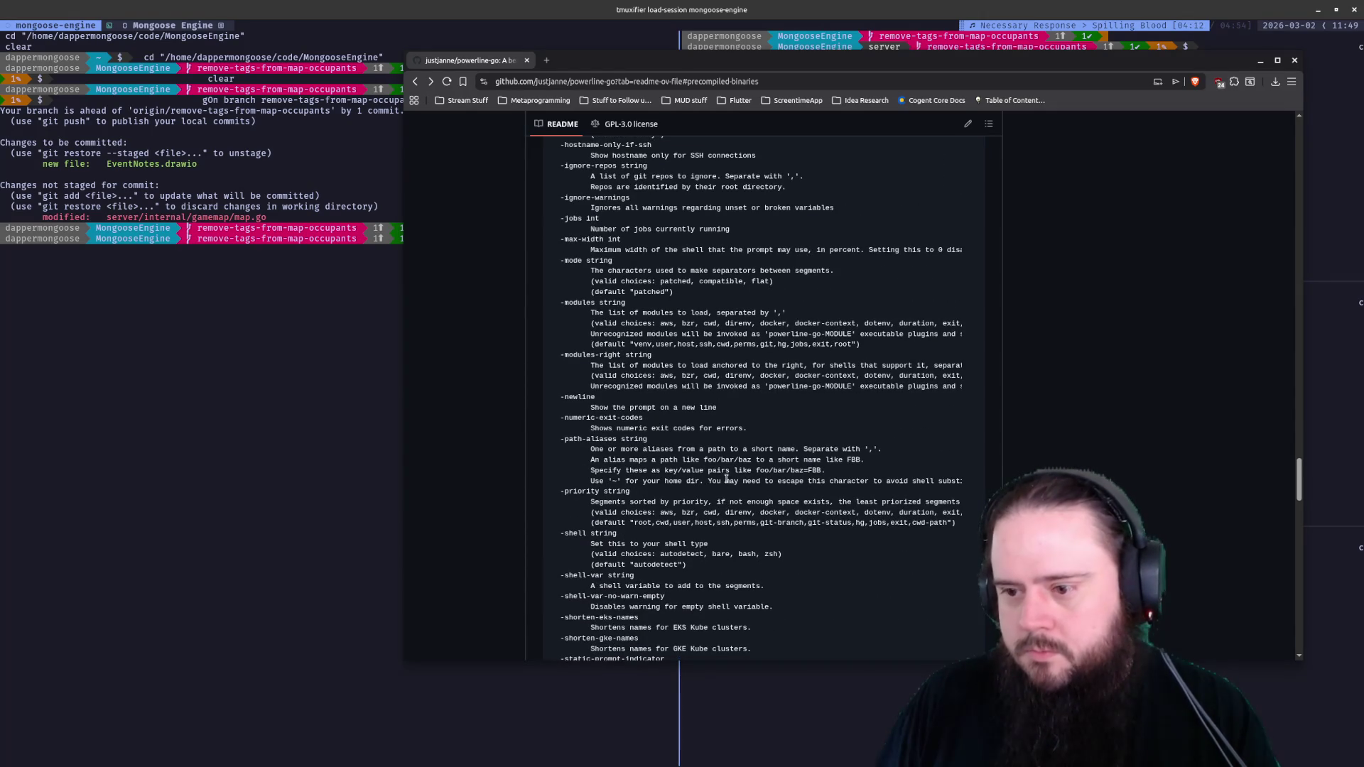
{"action": "scroll", "coordinate": [789, 383], "scroll_direction": "down", "scroll_amount": 2}
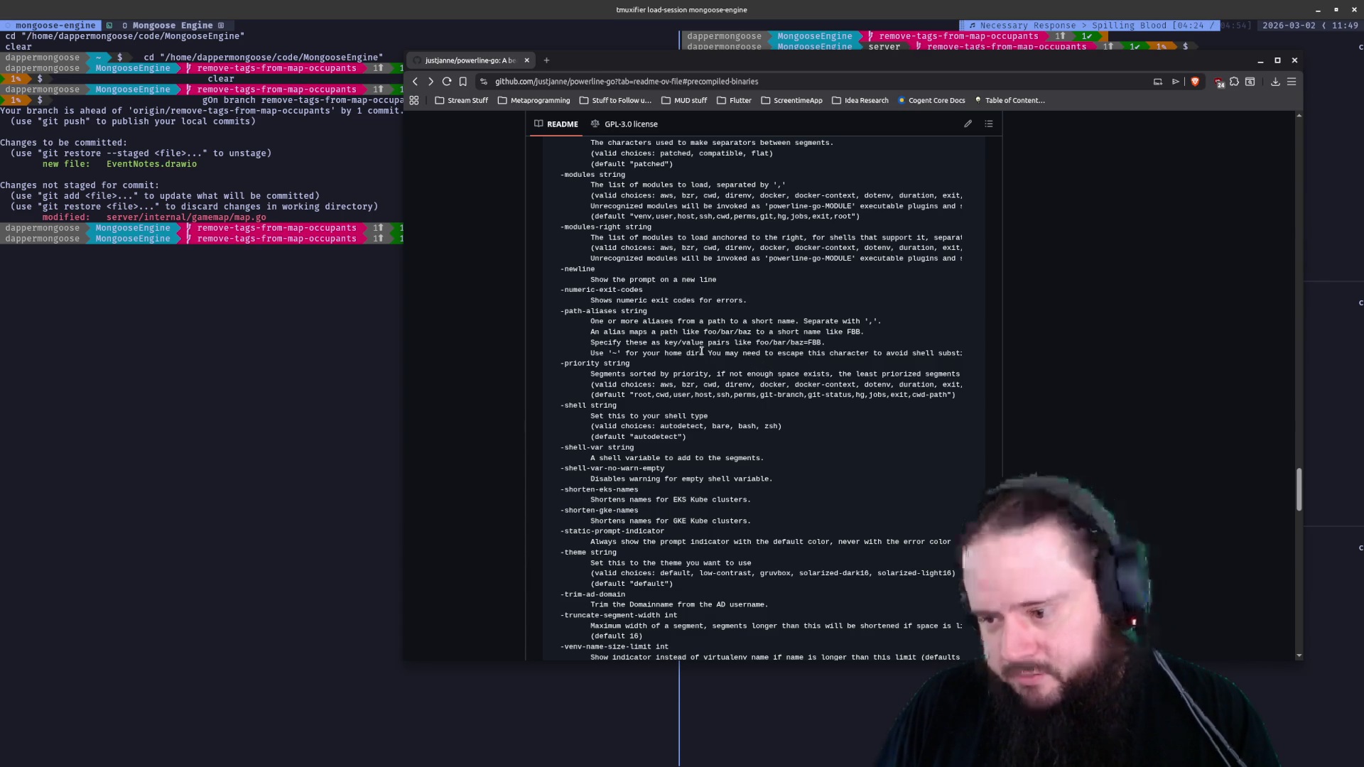
{"action": "scroll", "coordinate": [706, 350], "scroll_direction": "up", "scroll_amount": 2}
{"action": "scroll", "coordinate": [721, 345], "scroll_direction": "down", "scroll_amount": 2}
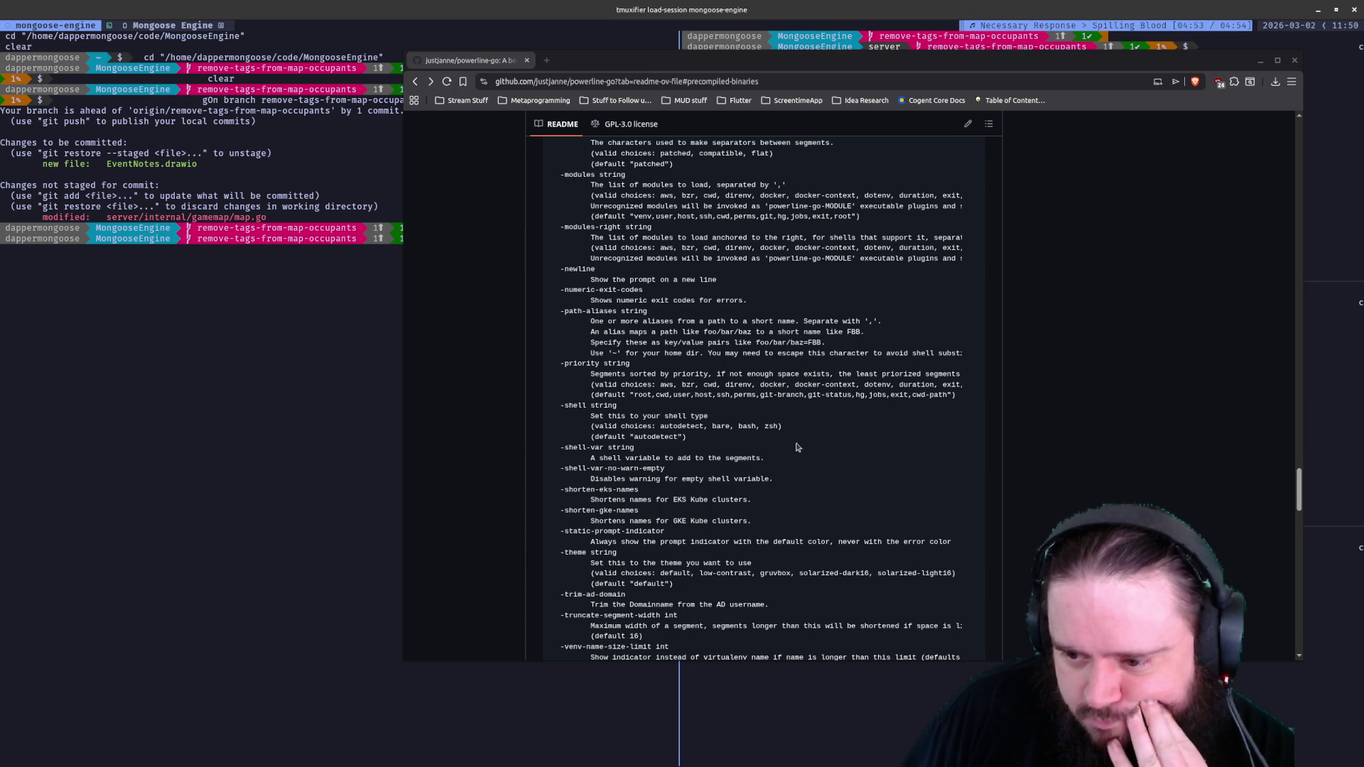
{"action": "scroll", "coordinate": [796, 446], "scroll_direction": "down", "scroll_amount": 2}
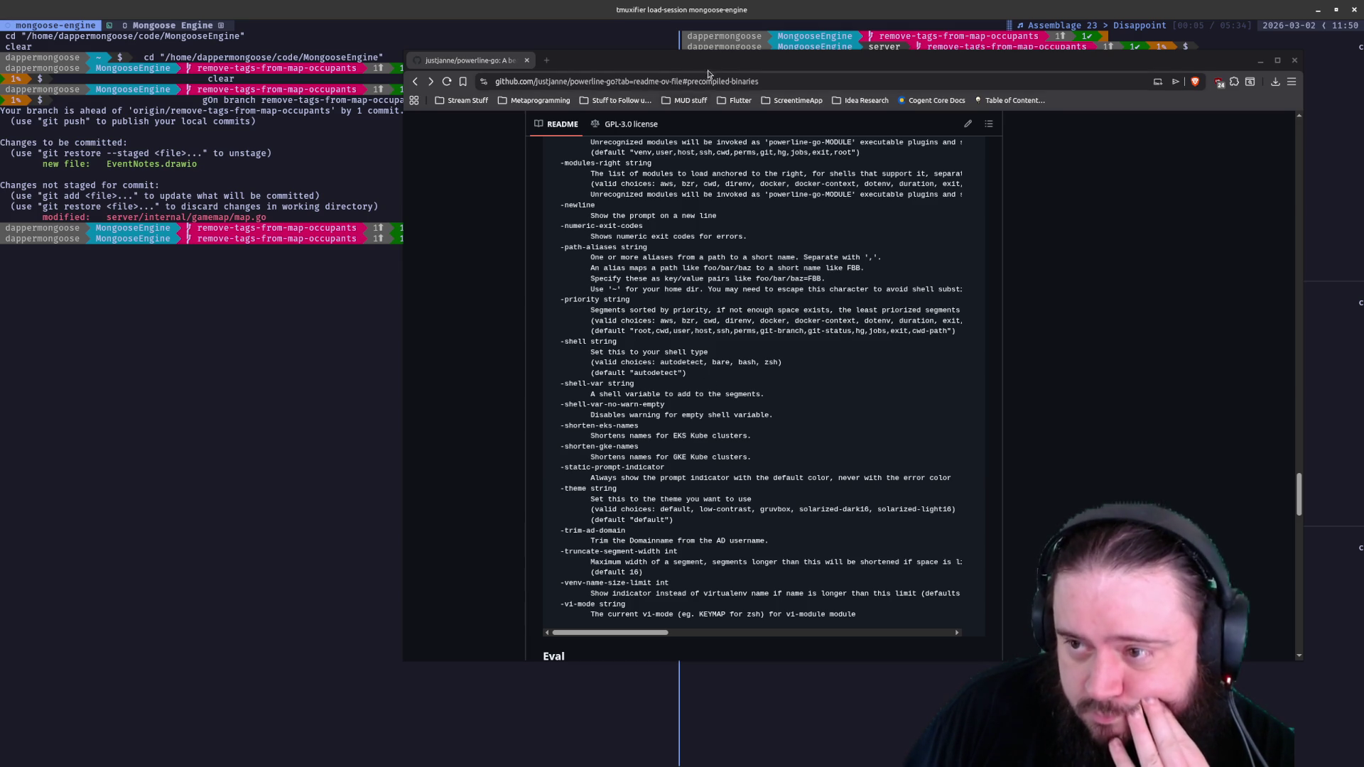
Shift the README window aside and back, then bring up the YouTube live chat popup
{"action": "key", "text": "super+shift+Left"}
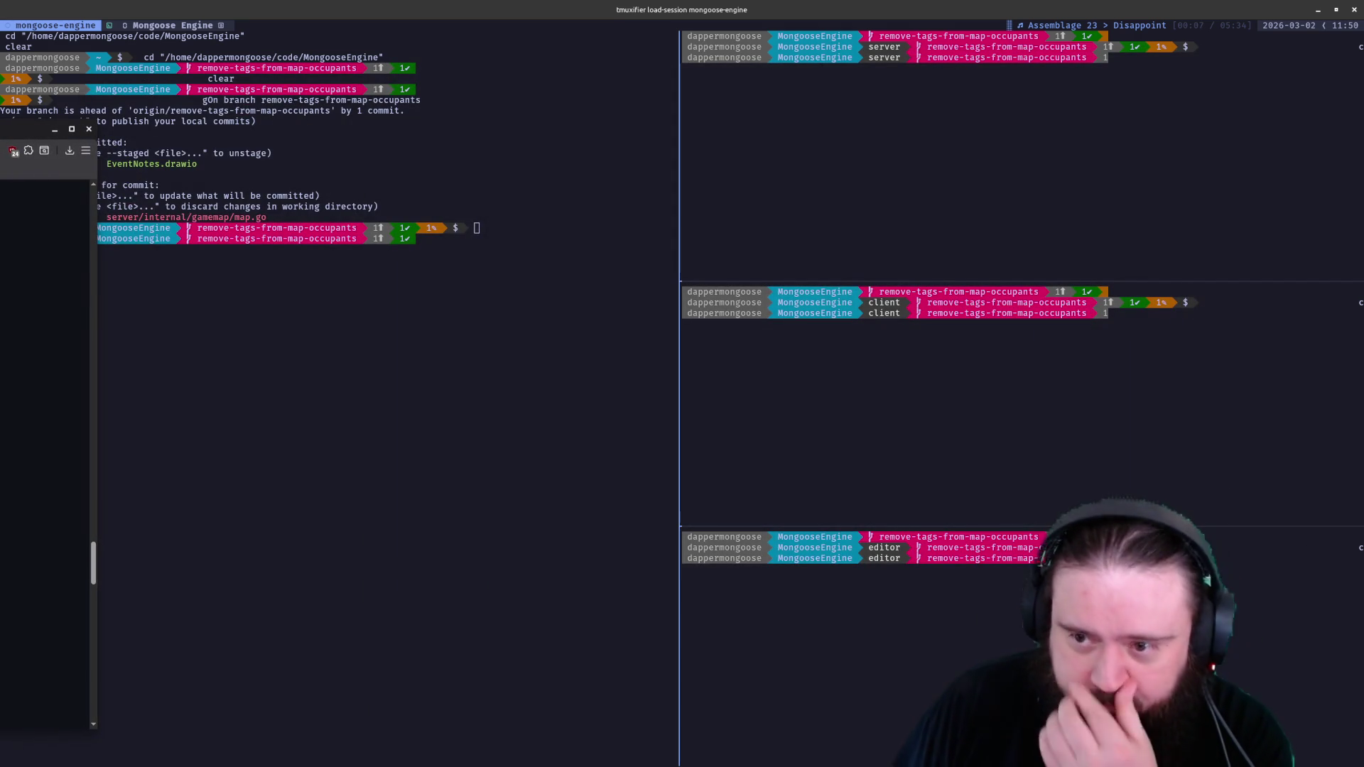
{"action": "key", "text": "super+shift+Right"}
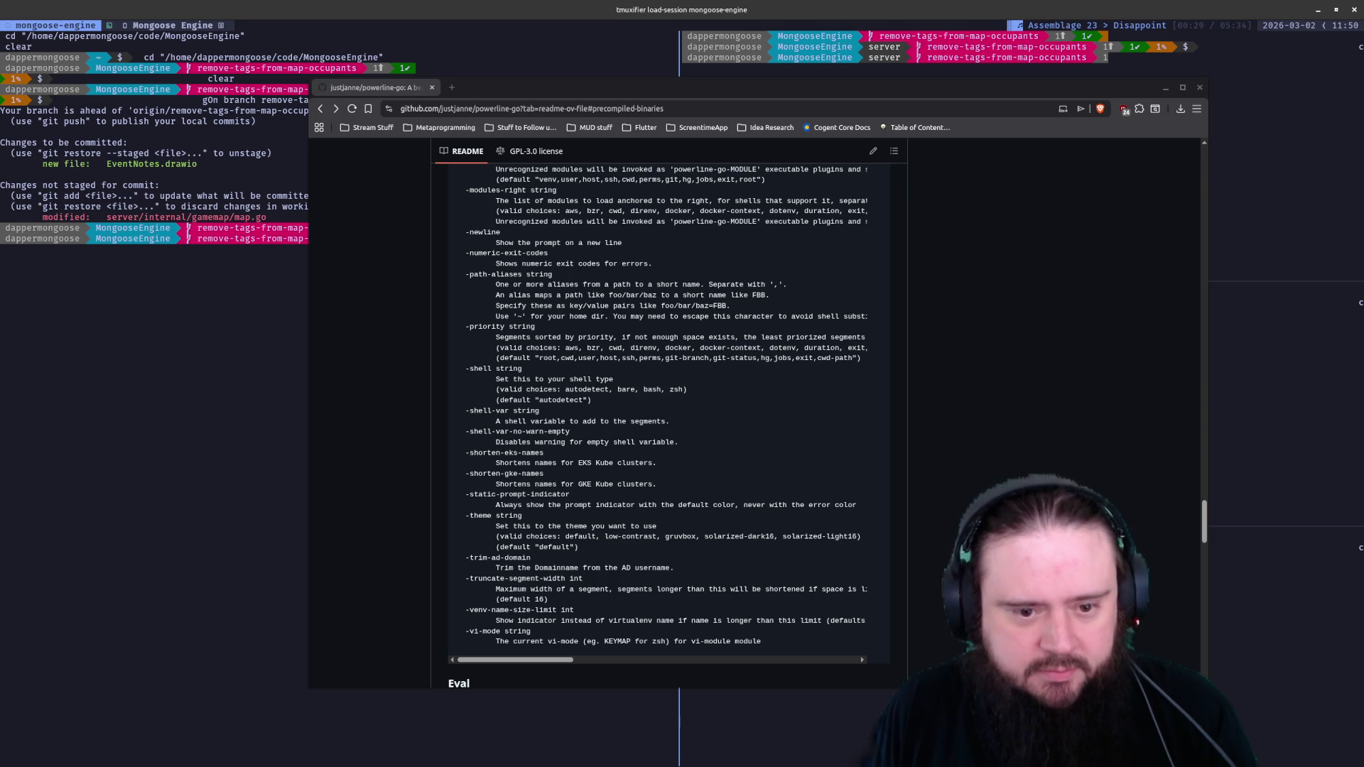
{"action": "key", "text": "alt+Tab"}
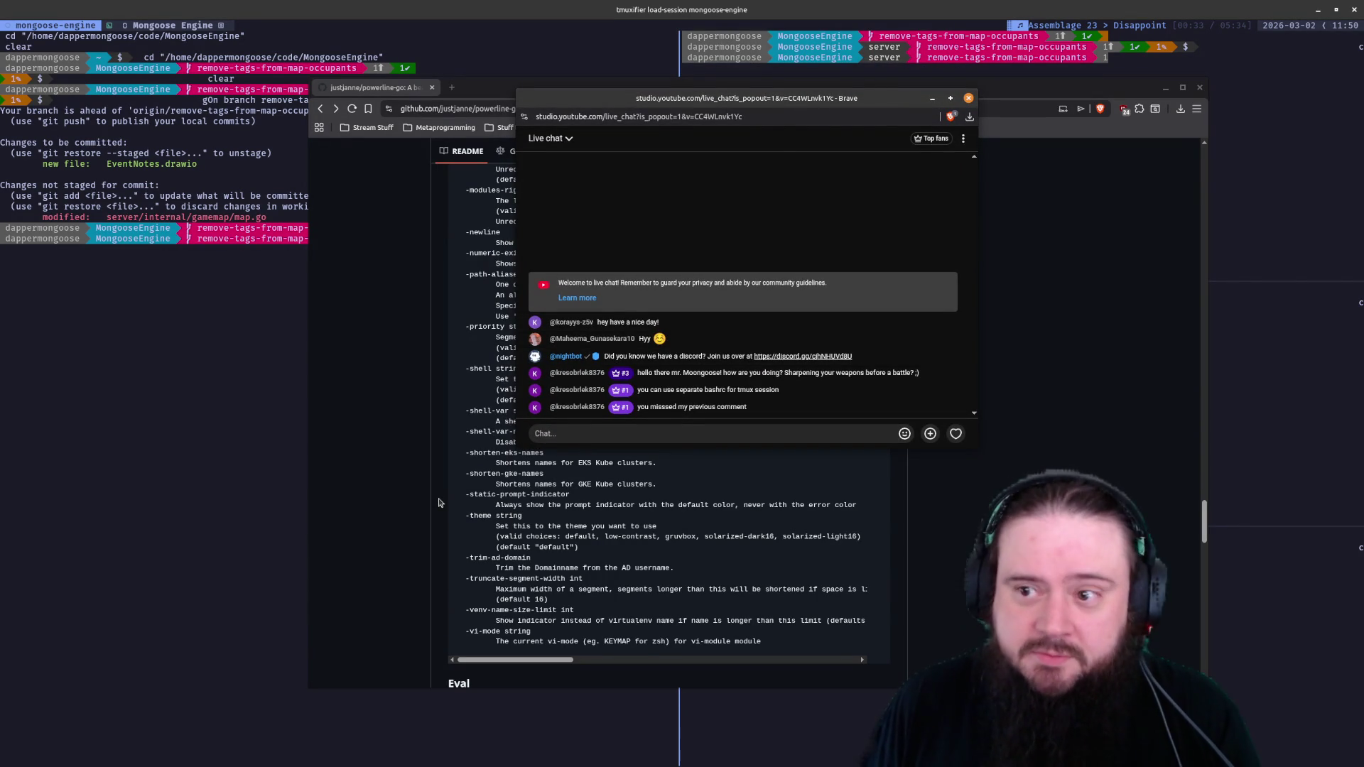
Switch away from the live chat popup back to the powerline-go README
{"action": "key", "text": "alt+Tab"}
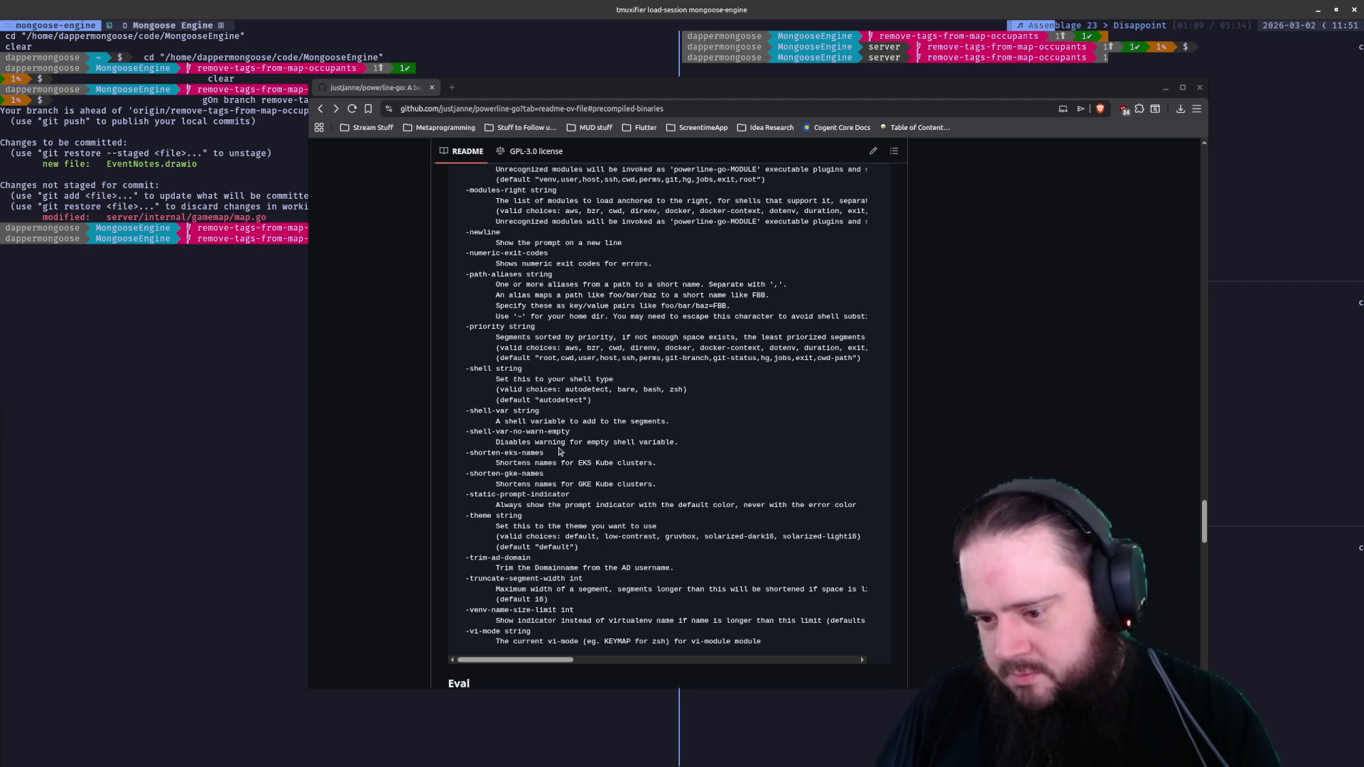
{"action": "scroll", "coordinate": [563, 441], "scroll_direction": "down", "scroll_amount": 1}
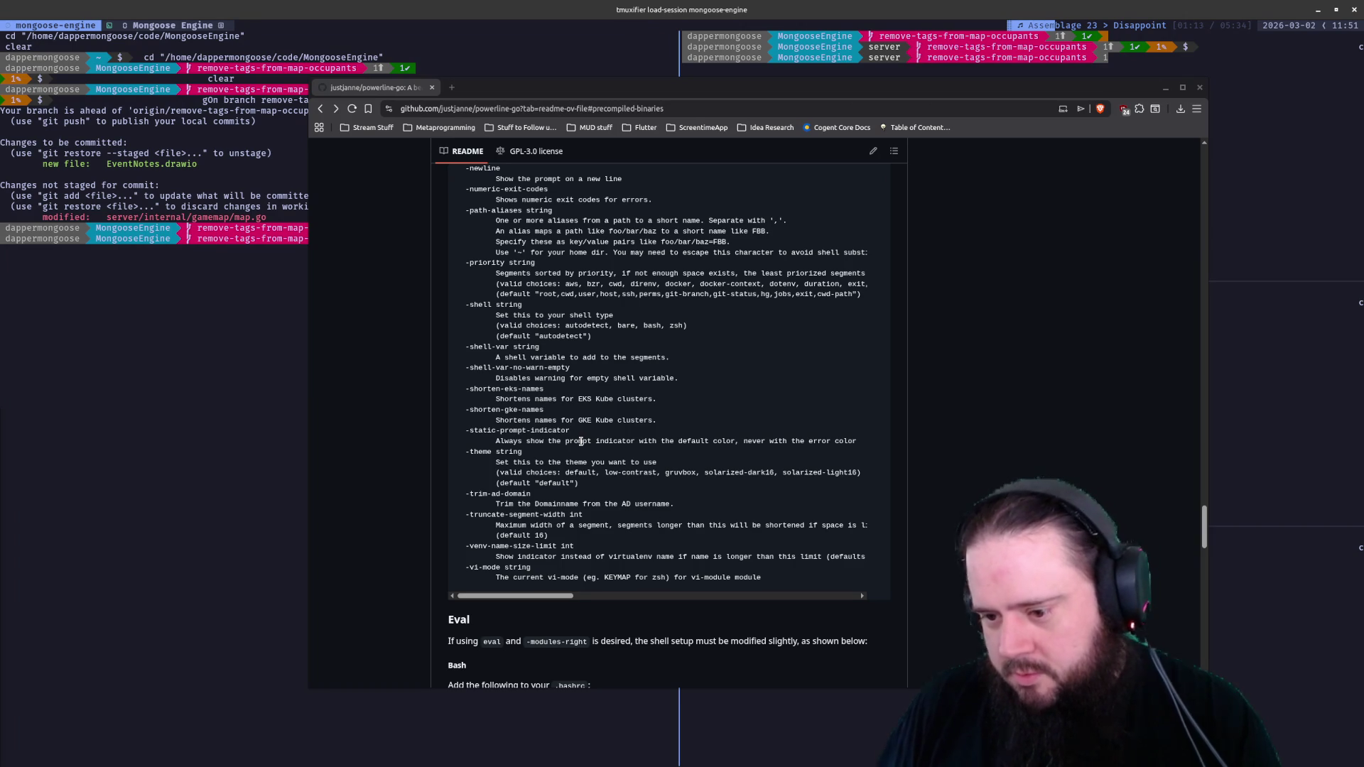
{"action": "scroll", "coordinate": [627, 418], "scroll_direction": "up", "scroll_amount": 3}
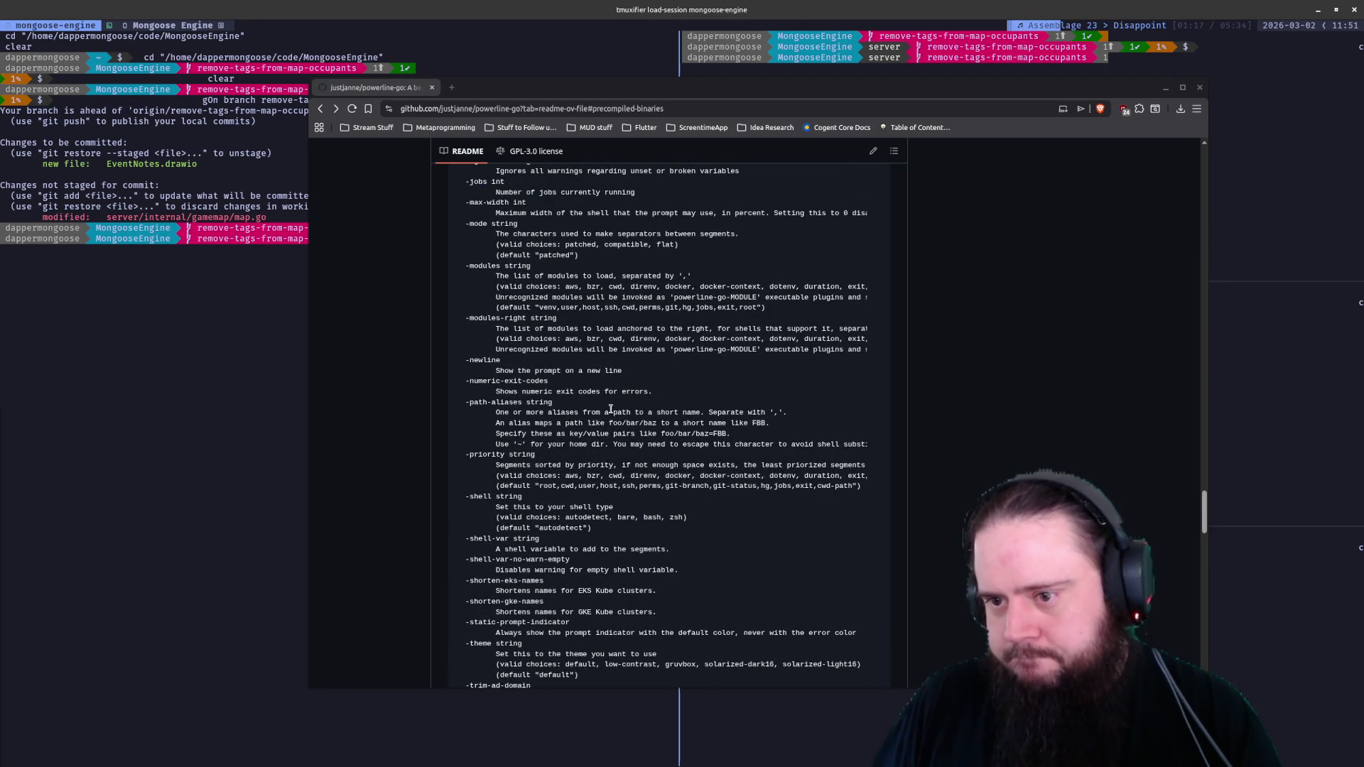
{"action": "scroll", "coordinate": [617, 408], "scroll_direction": "up", "scroll_amount": 1}
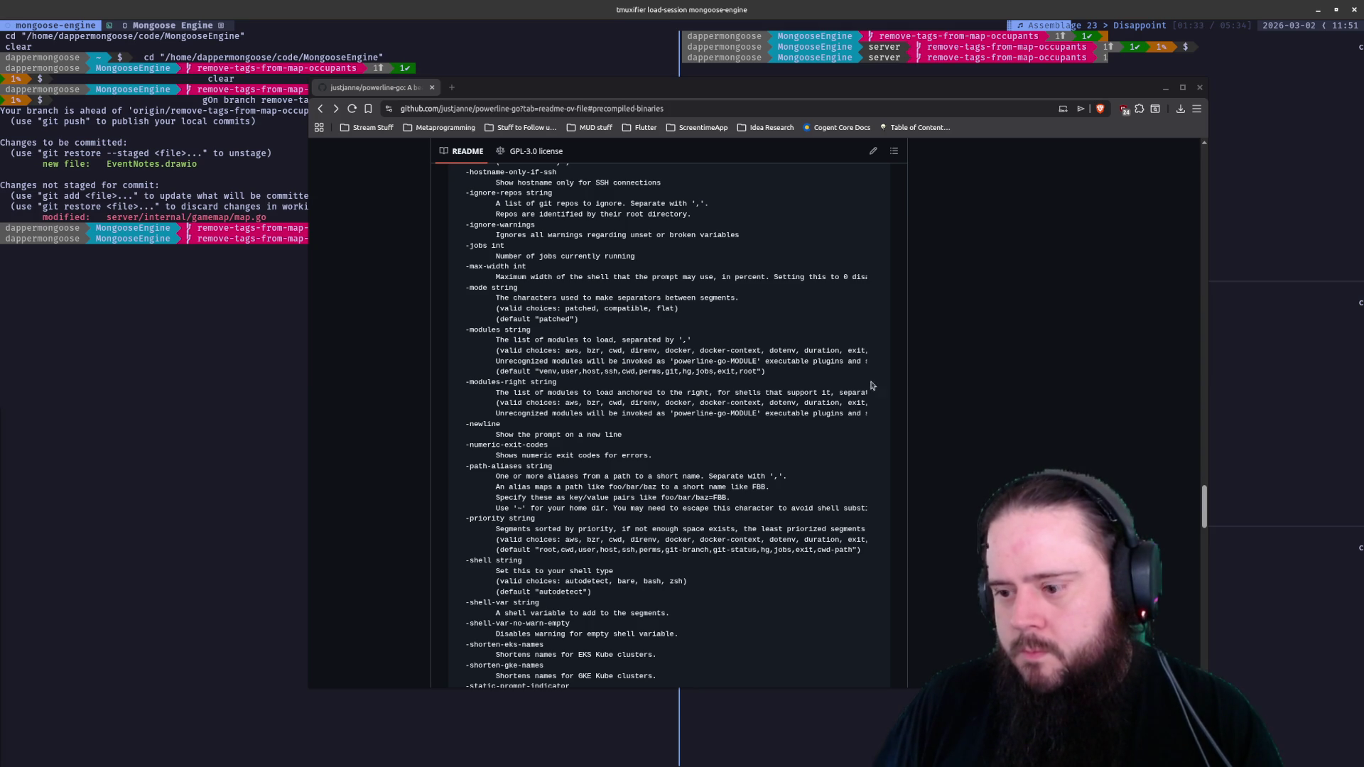
{"action": "scroll", "coordinate": [786, 384], "scroll_direction": "down", "scroll_amount": 3}
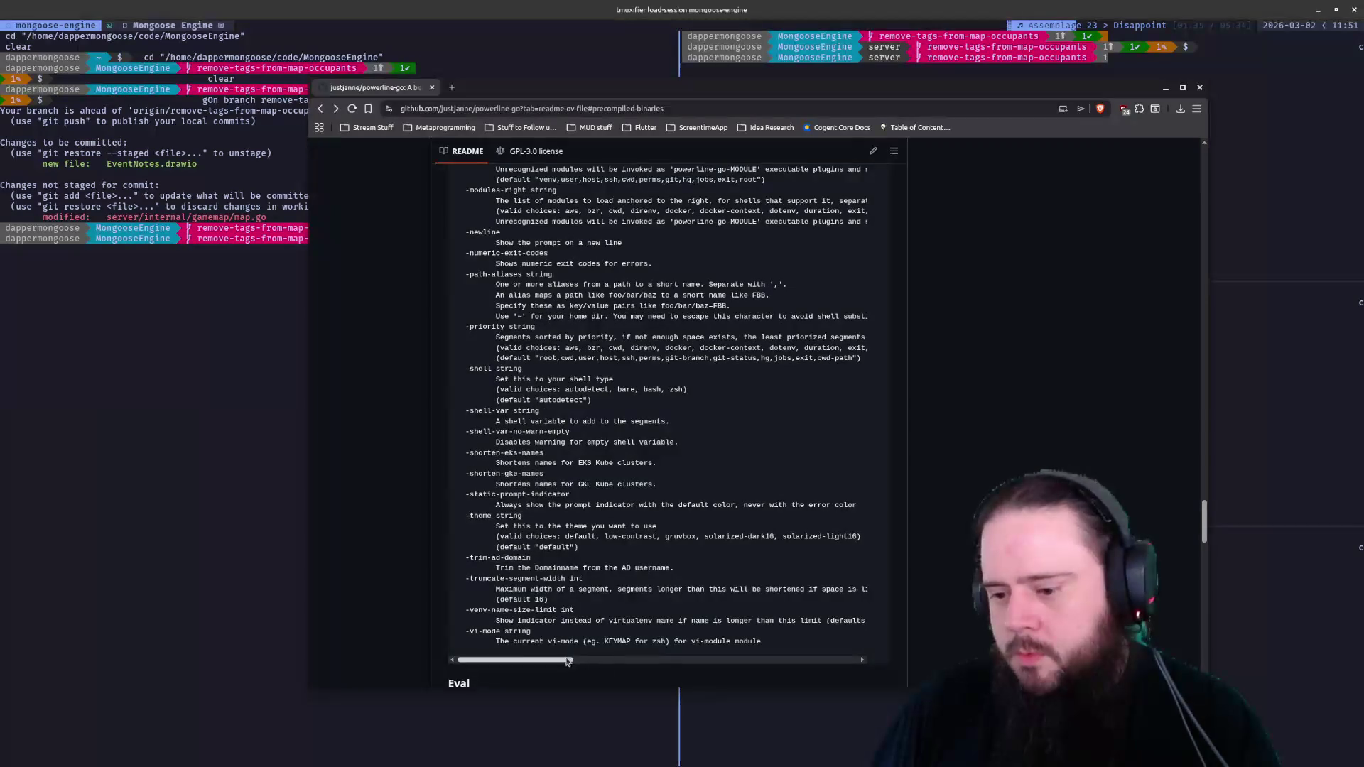
{"action": "scroll", "coordinate": [620, 639], "scroll_direction": "right", "scroll_amount": 3}
{"action": "scroll", "coordinate": [693, 524], "scroll_direction": "up", "scroll_amount": 5}
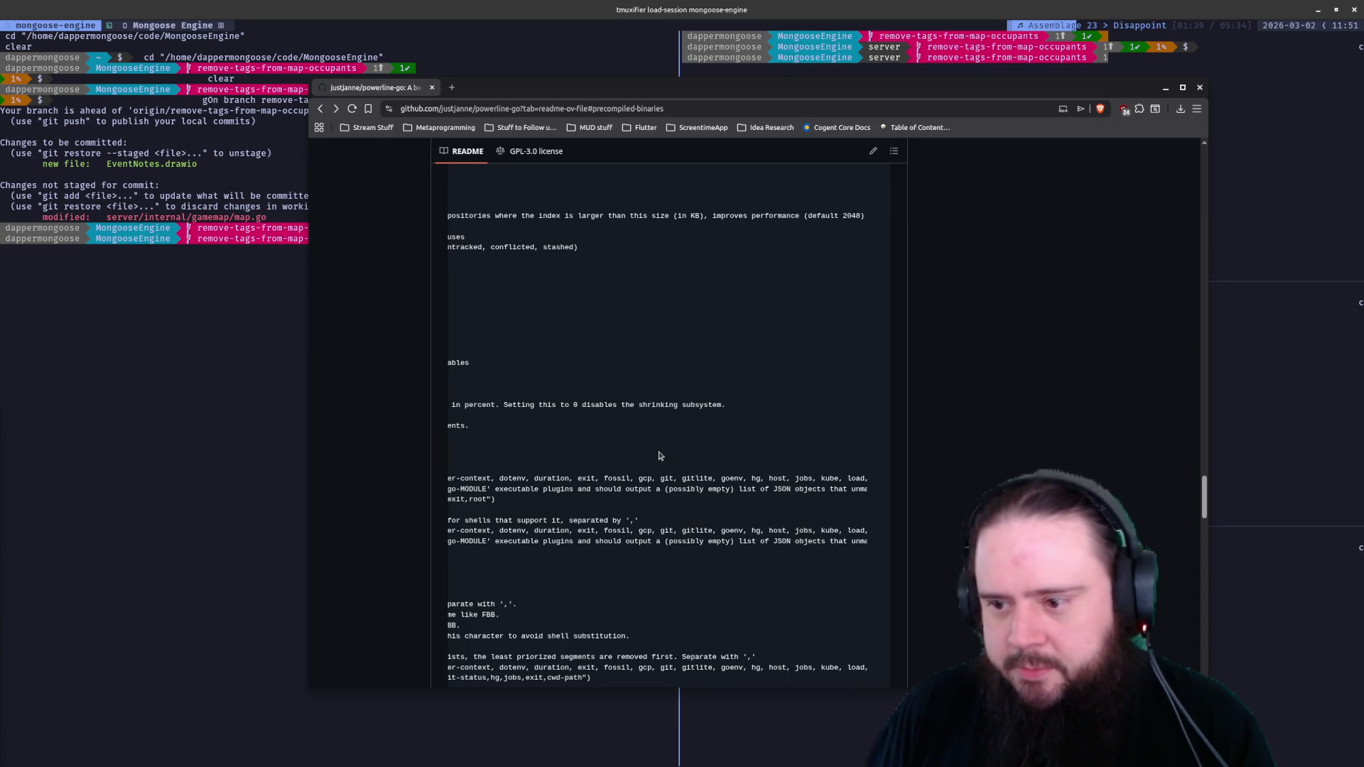
{"action": "scroll", "coordinate": [666, 470], "scroll_direction": "left", "scroll_amount": 3}
{"action": "scroll", "coordinate": [657, 456], "scroll_direction": "left", "scroll_amount": 1}
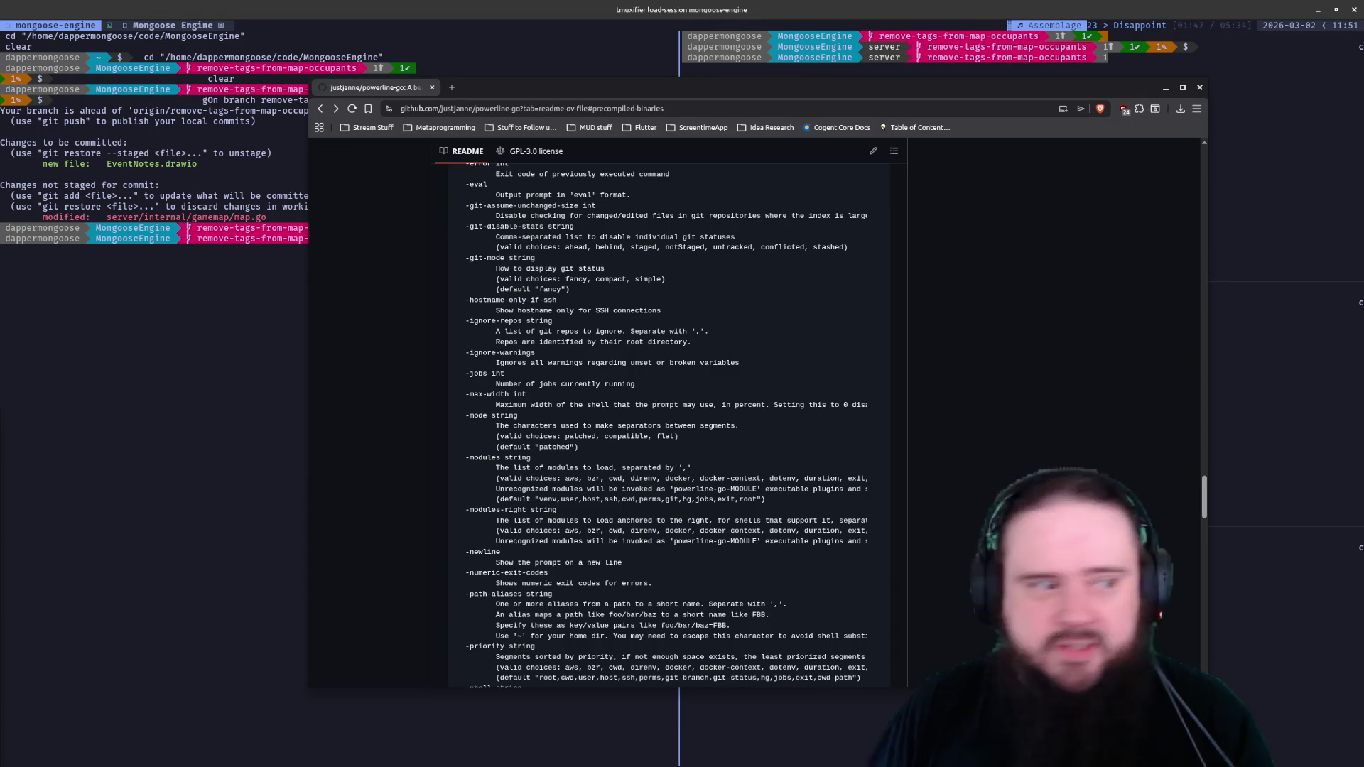
Unfocus and hide the README browser window to reveal the tmux session
{"action": "key", "text": "alt+Tab"}
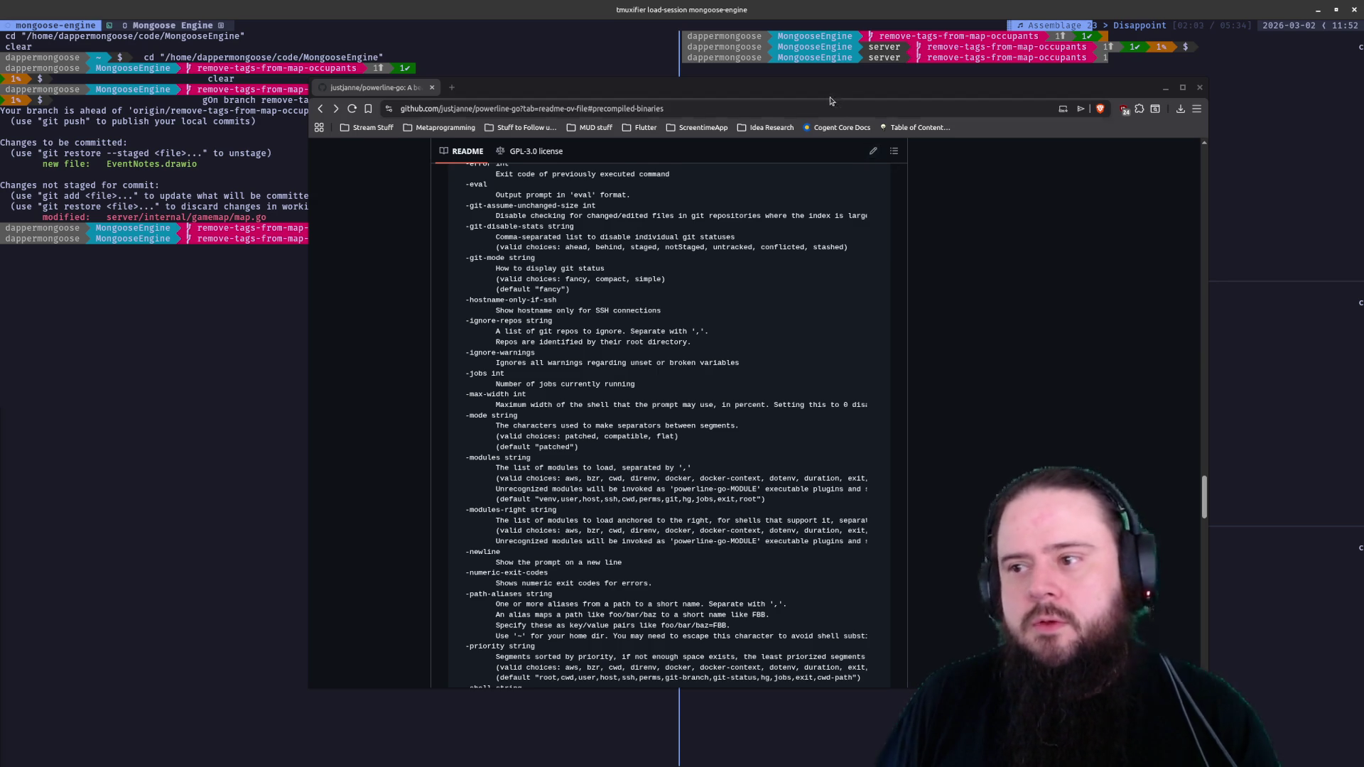
{"action": "key", "text": "ctrl+w"}
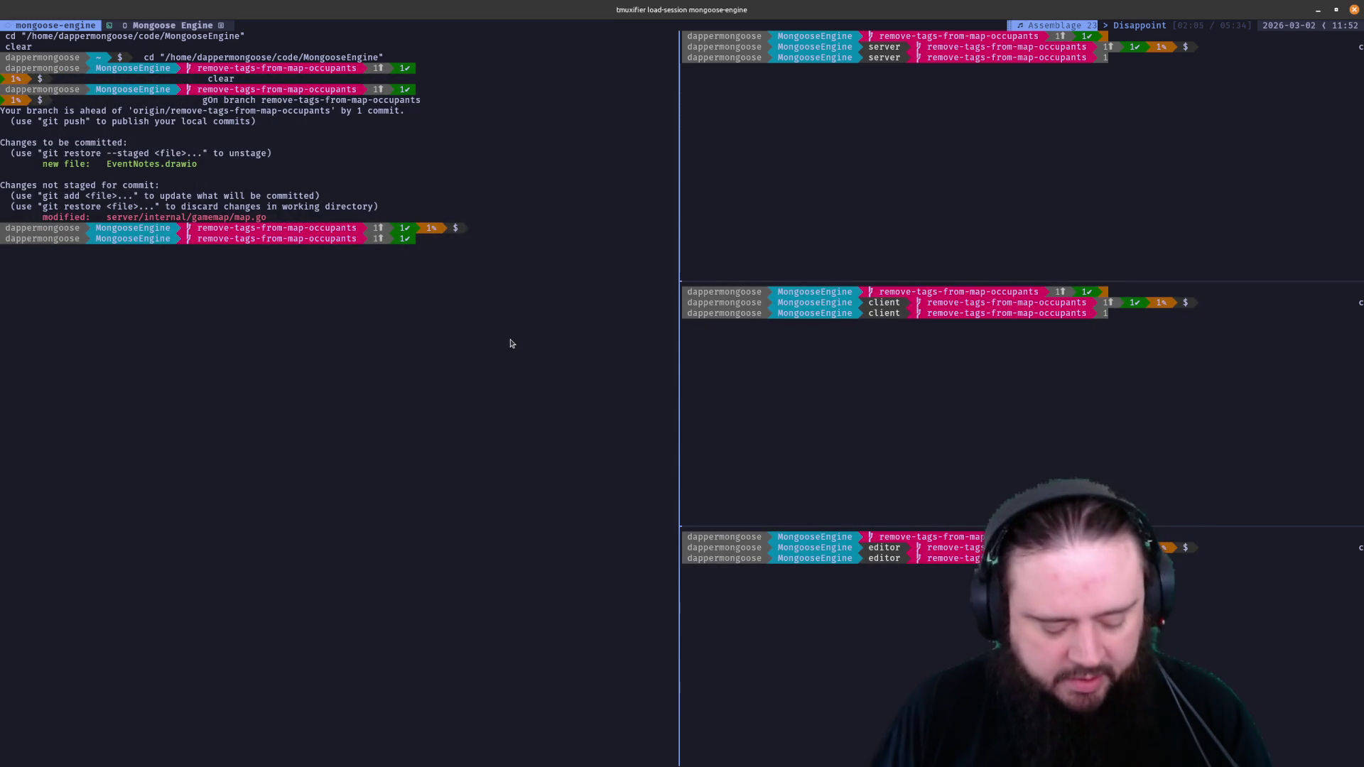
Exit the tmux session, then re-source the shell config and load the session from history
{"action": "key", "text": "ctrl+b"}
{"action": "key", "text": "y"}
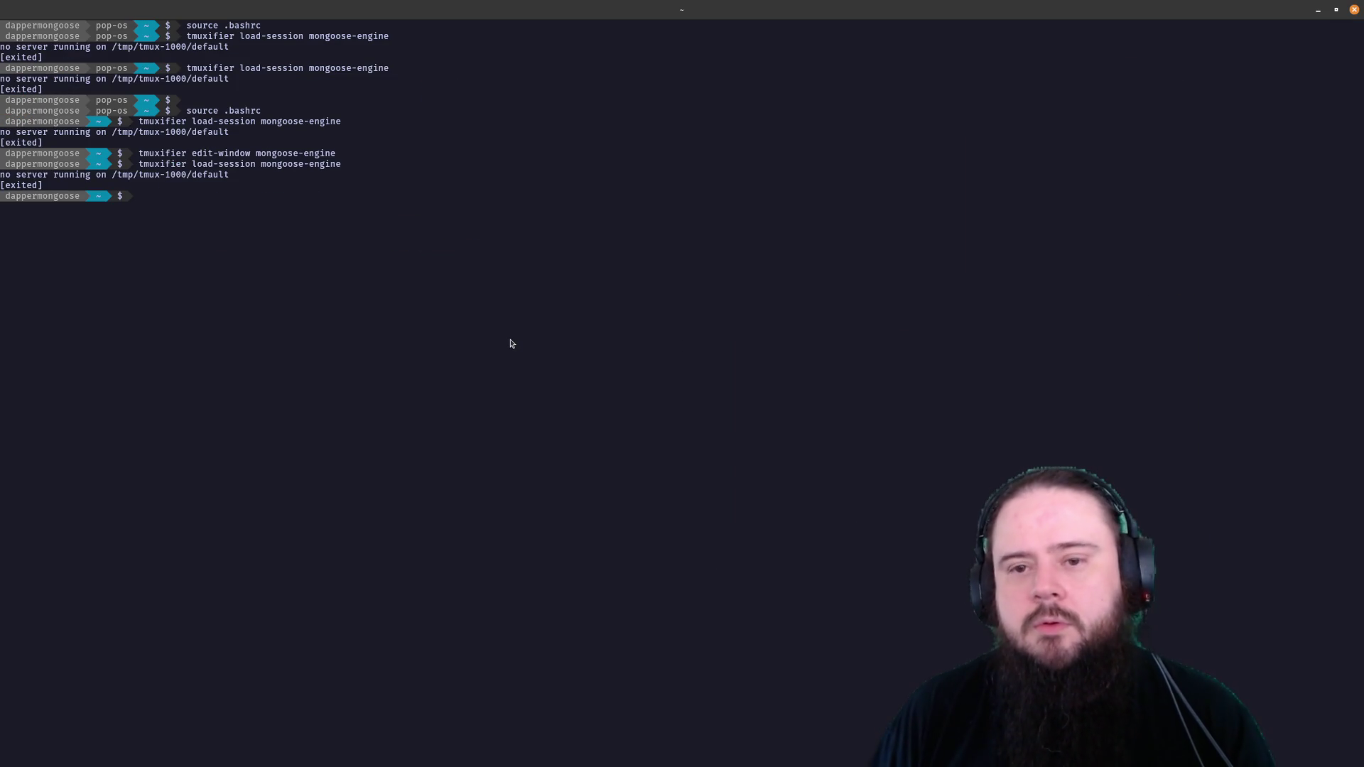
{"action": "key", "text": "Up"}
{"action": "key", "text": "Up"}
{"action": "key", "text": "Up"}
{"action": "key", "text": "Return"}
{"action": "key", "text": "Up"}
{"action": "key", "text": "Up"}
{"action": "key", "text": "Return"}
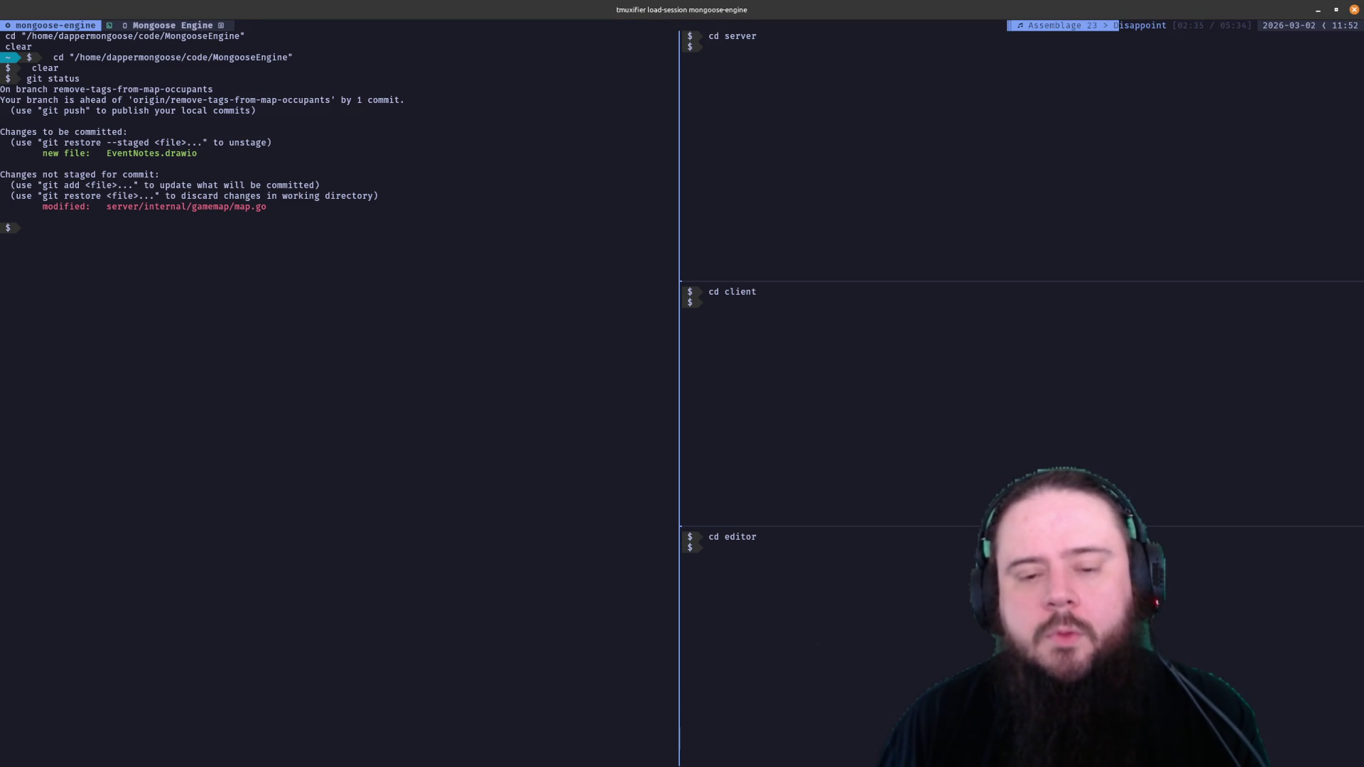
Detach from mongoose-engine and rerun the load-session command from history
{"action": "key", "text": "ctrl+b"}
{"action": "key", "text": "d"}
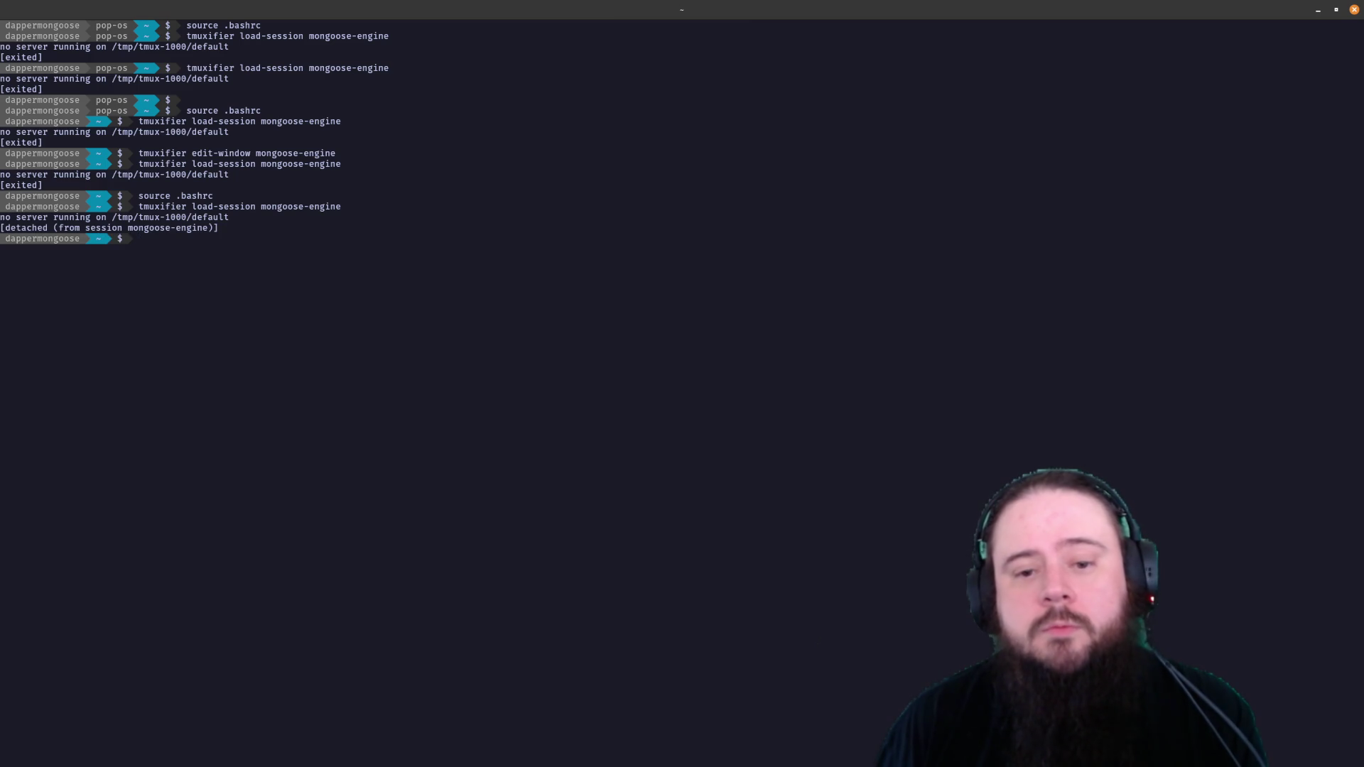
{"action": "key", "text": "Up"}
{"action": "key", "text": "Up"}
{"action": "key", "text": "Down"}
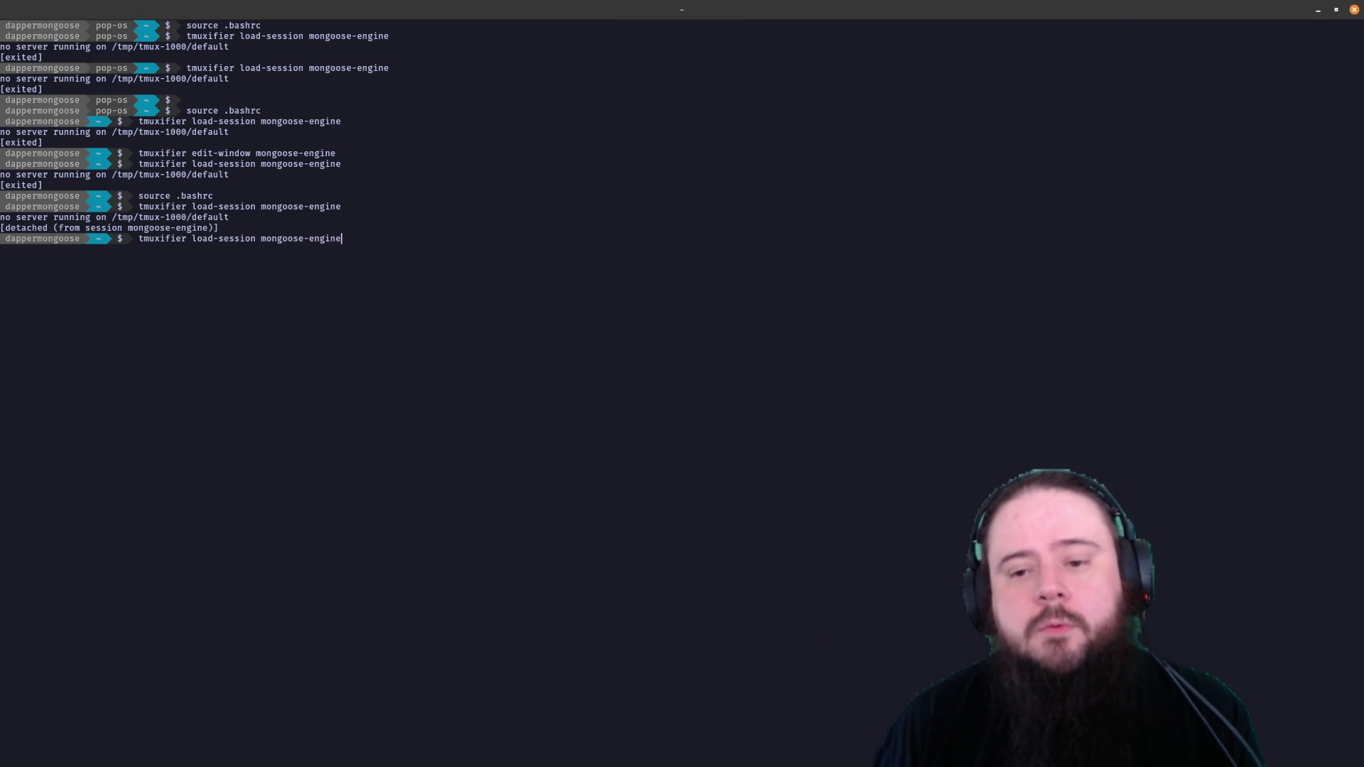
{"action": "key", "text": "Return"}
Kill the reloaded window, re-source the config, and load mongoose-engine once more
{"action": "key", "text": "ctrl+b"}
{"action": "key", "text": "&"}
{"action": "key", "text": "y"}
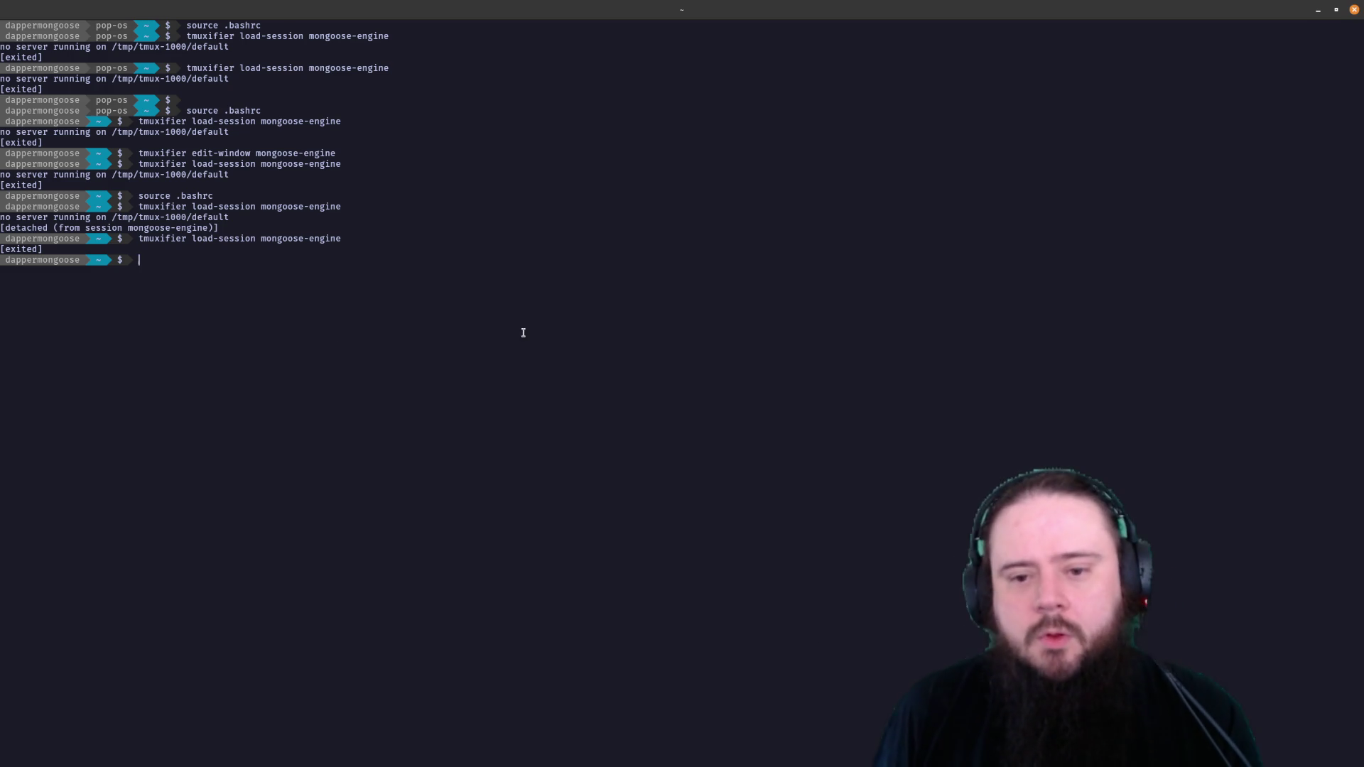
{"action": "type", "text": "source .bashrc"}
{"action": "key", "text": "Return"}
{"action": "key", "text": "Up"}
{"action": "key", "text": "Up"}
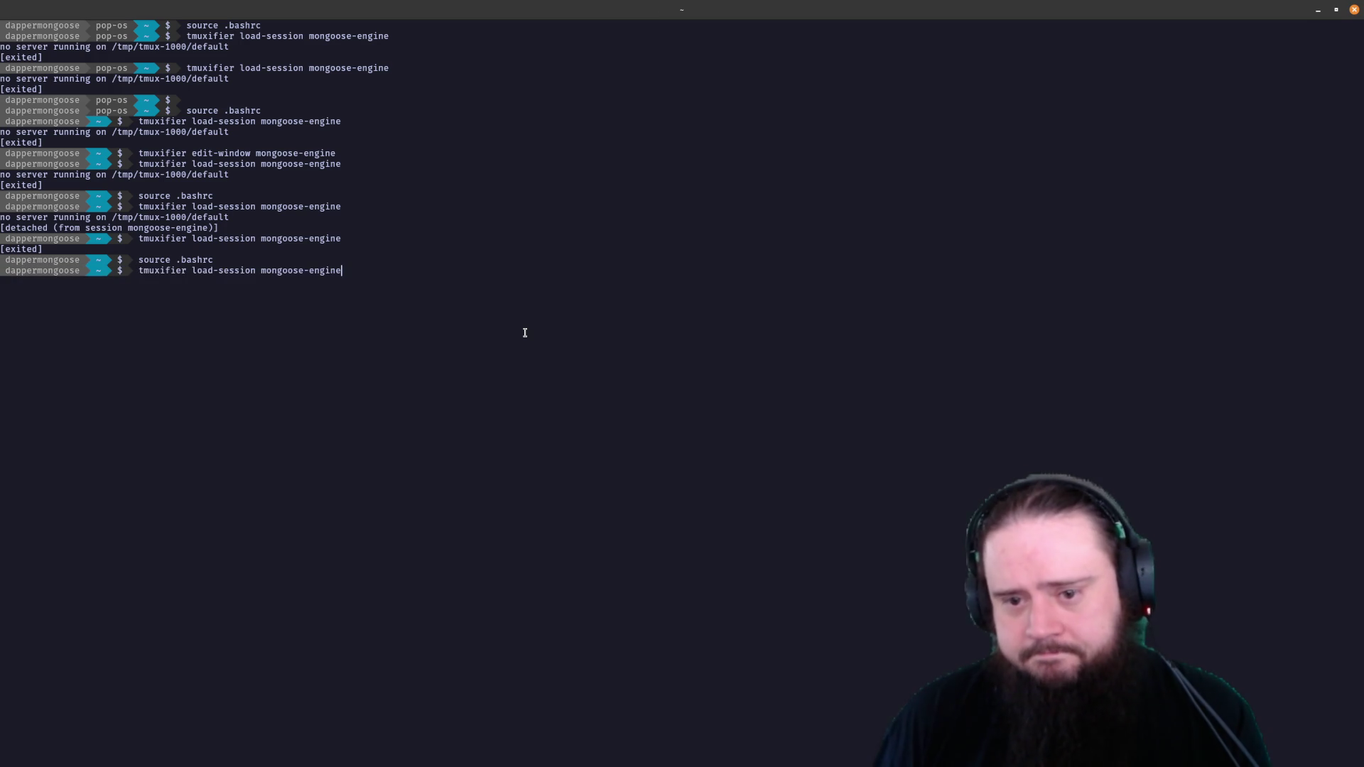
{"action": "key", "text": "Return"}
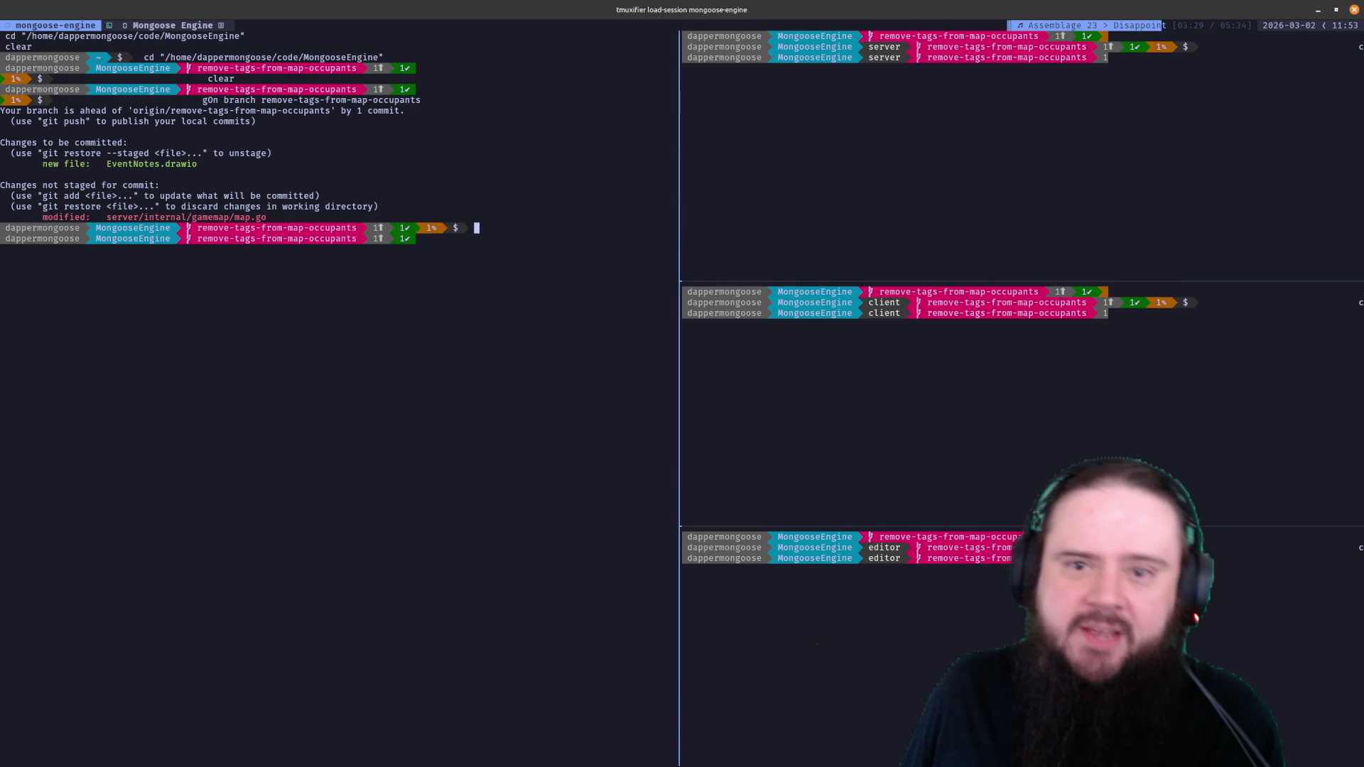
Readjust the split between the main and side panes, then kill the mongoose-engine session
{"action": "mouse_move", "coordinate": [679, 233]}
{"action": "left_mouse_down"}
{"action": "mouse_move", "coordinate": [794, 227]}
{"action": "mouse_move", "coordinate": [672, 232]}
{"action": "left_mouse_up"}
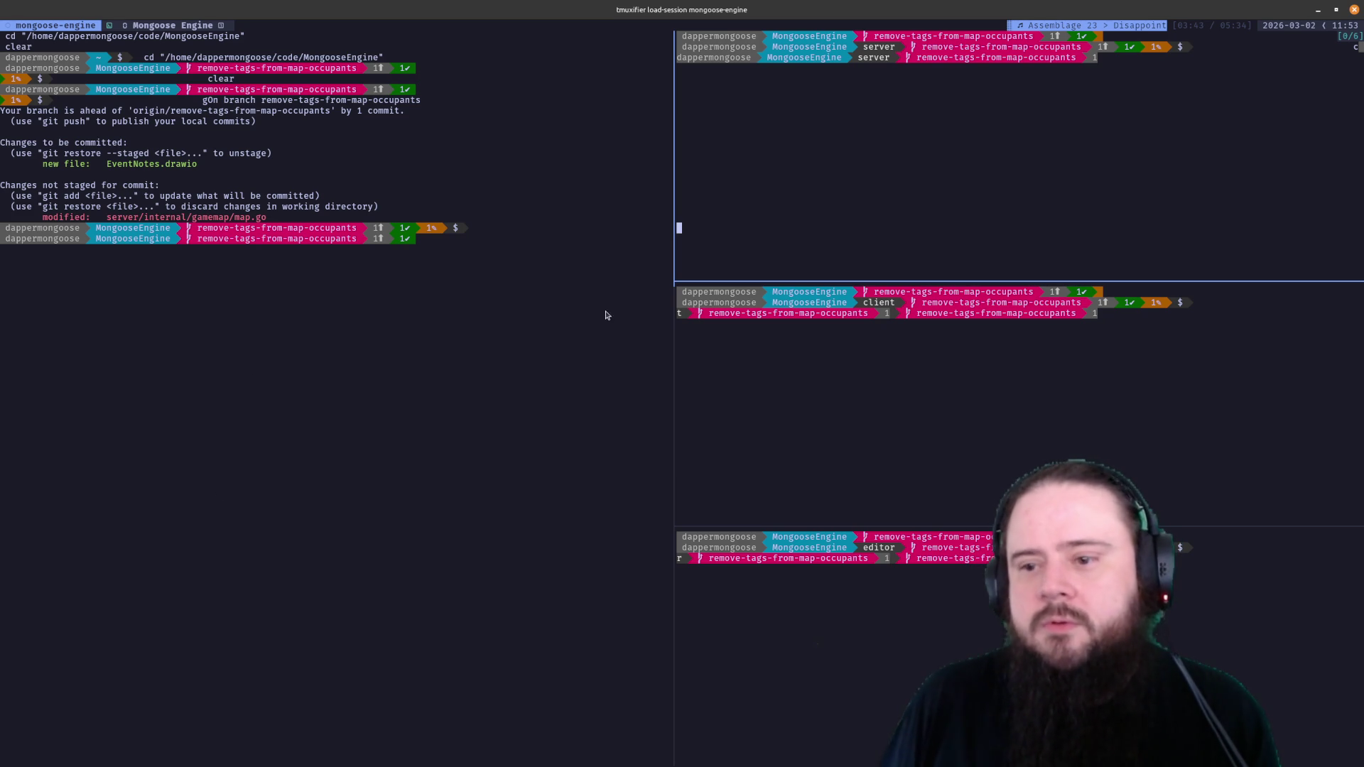
{"action": "left_click_drag", "start_coordinate": [673, 234], "coordinate": [470, 250]}
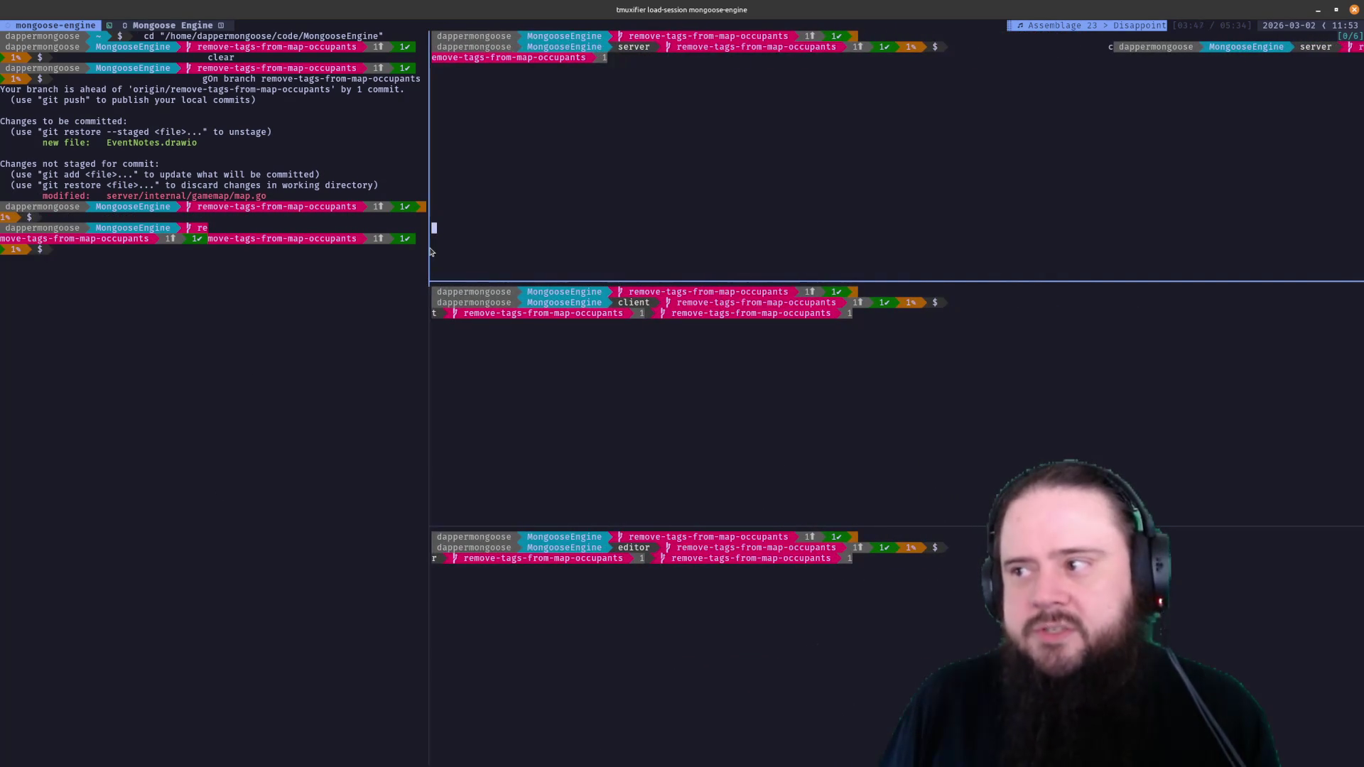
{"action": "left_click_drag", "start_coordinate": [470, 250], "coordinate": [667, 246]}
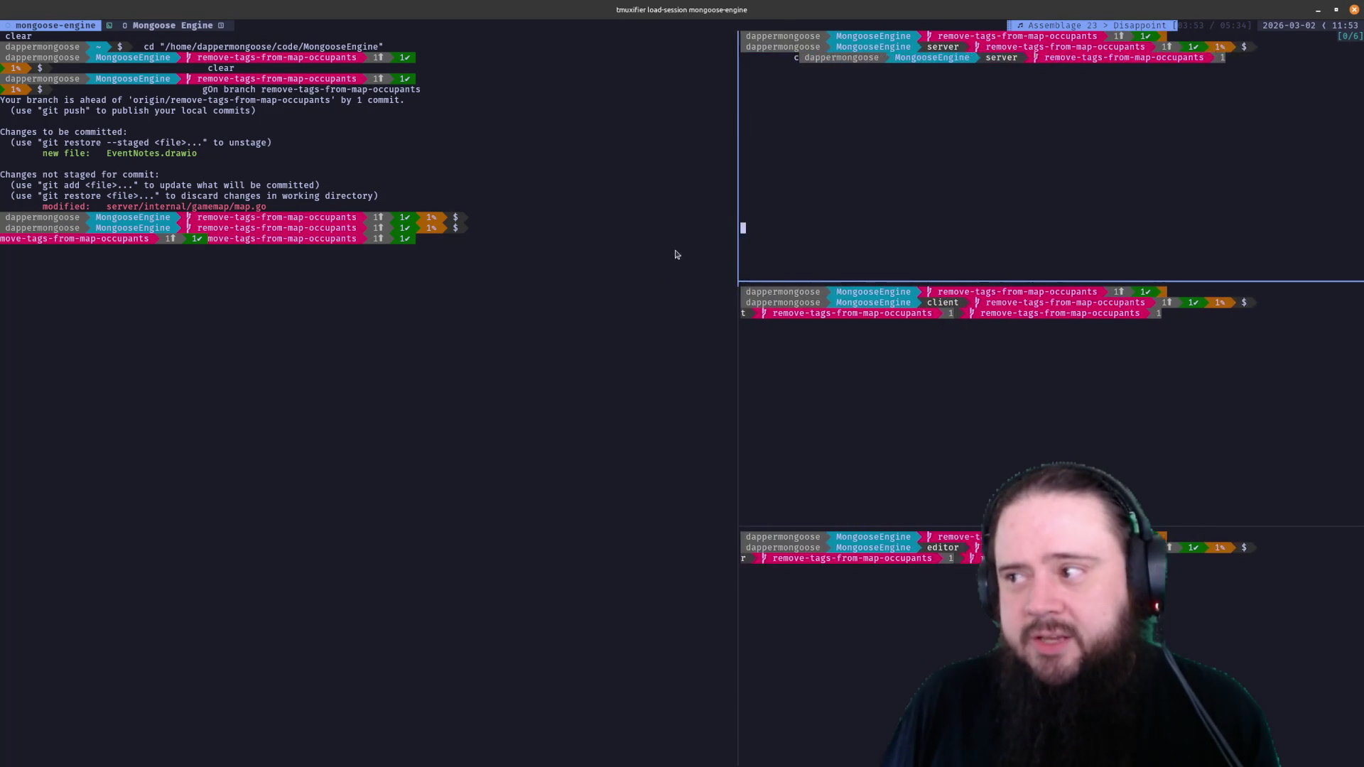
{"action": "mouse_move", "coordinate": [669, 246]}
{"action": "left_mouse_down"}
{"action": "mouse_move", "coordinate": [493, 268]}
{"action": "mouse_move", "coordinate": [672, 279]}
{"action": "left_mouse_up"}
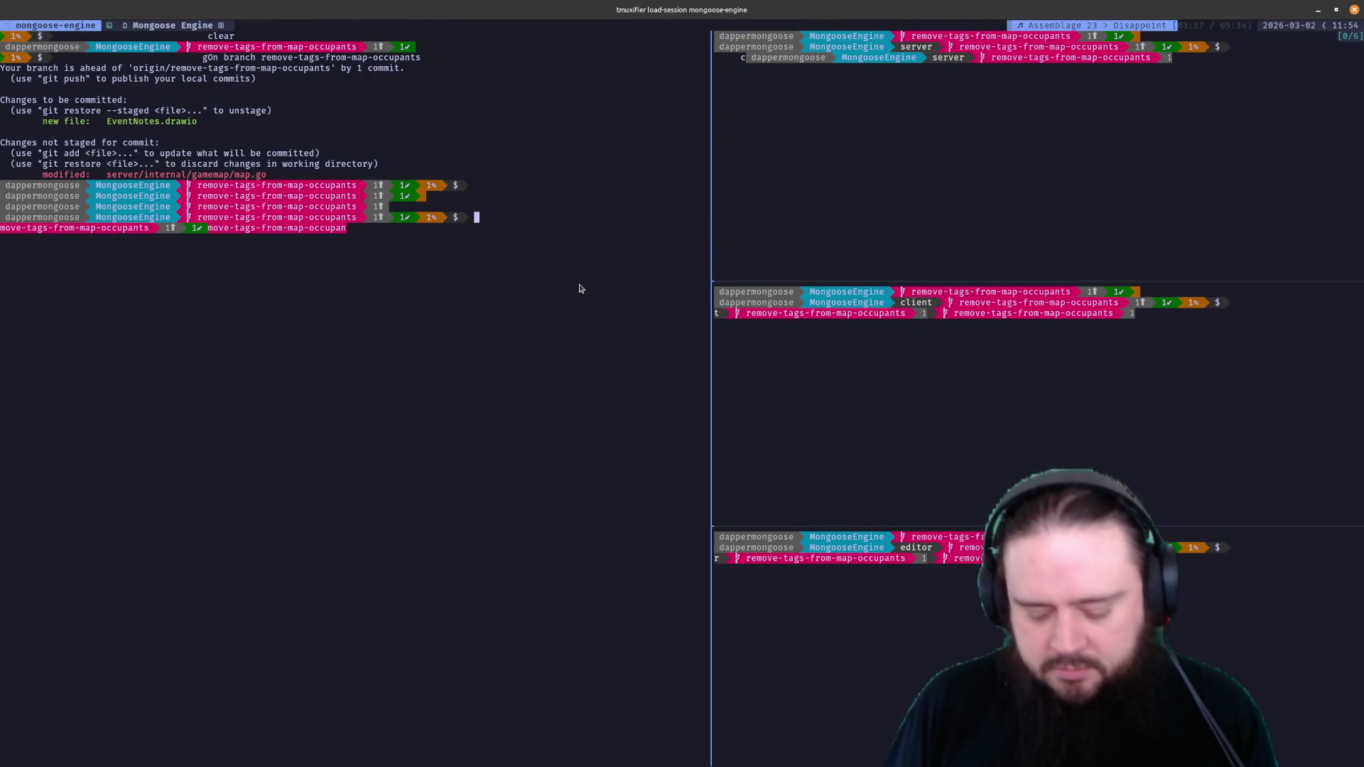
{"action": "type", "text": ":kill-session"}
{"action": "key", "text": "Return"}
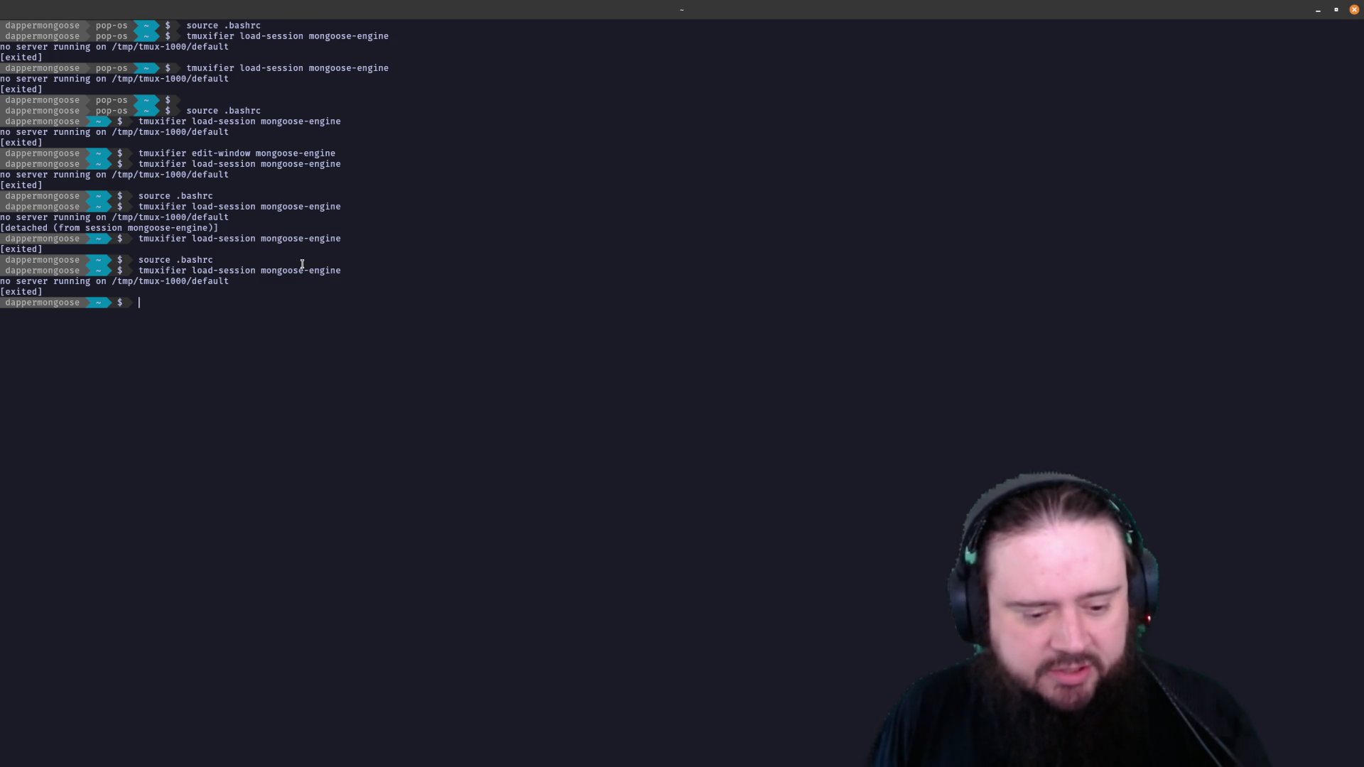
Re-source .bashrc and recall 'tmuxifier load-session mongoose-engine' from history
{"action": "mouse_move", "coordinate": [472, 8]}
{"action": "left_mouse_down"}
{"action": "mouse_move", "coordinate": [506, 35]}
{"action": "mouse_move", "coordinate": [506, 4]}
{"action": "left_mouse_up"}
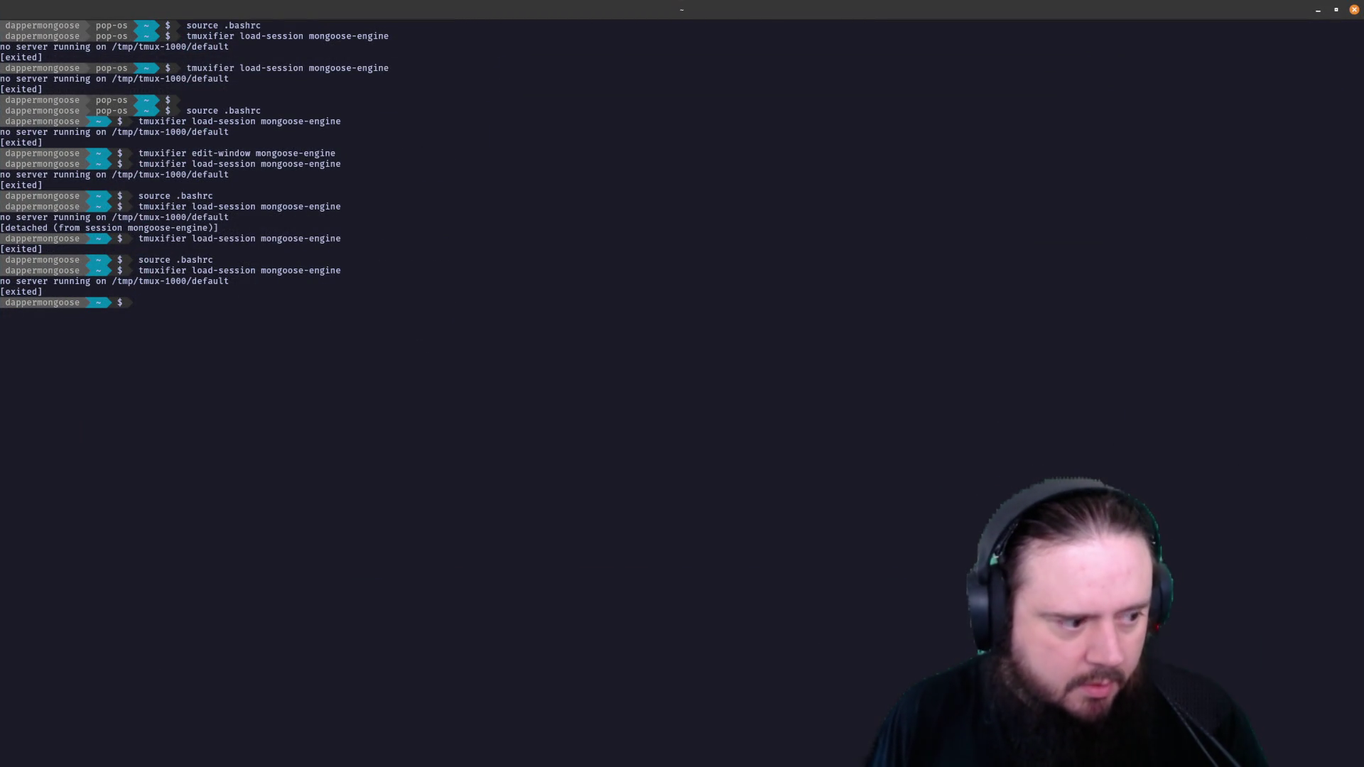
{"action": "key", "text": "Up"}
{"action": "key", "text": "Up"}
{"action": "key", "text": "Up"}
{"action": "key", "text": "Return"}
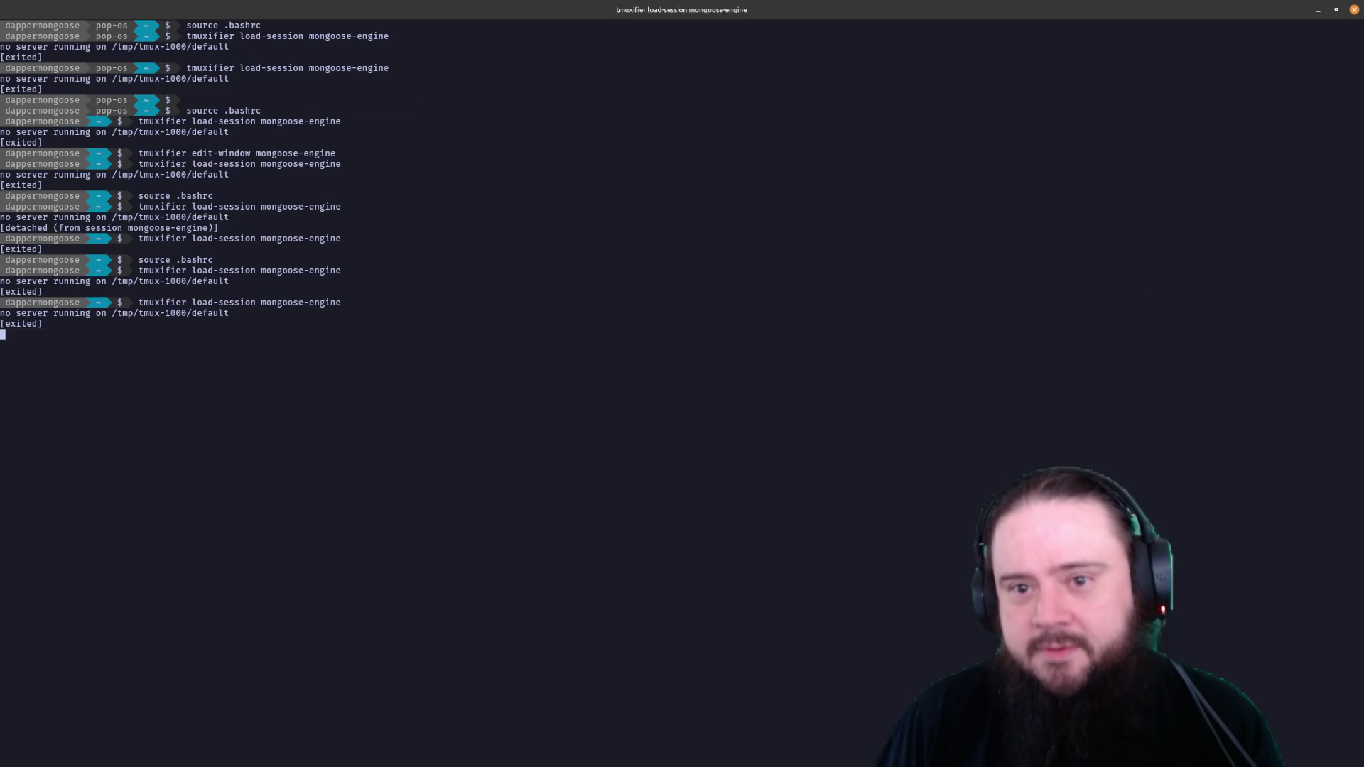
{"action": "key", "text": "Up"}
Load the session and clear the main, editor, client and server panes in turn
{"action": "key", "text": "Return"}
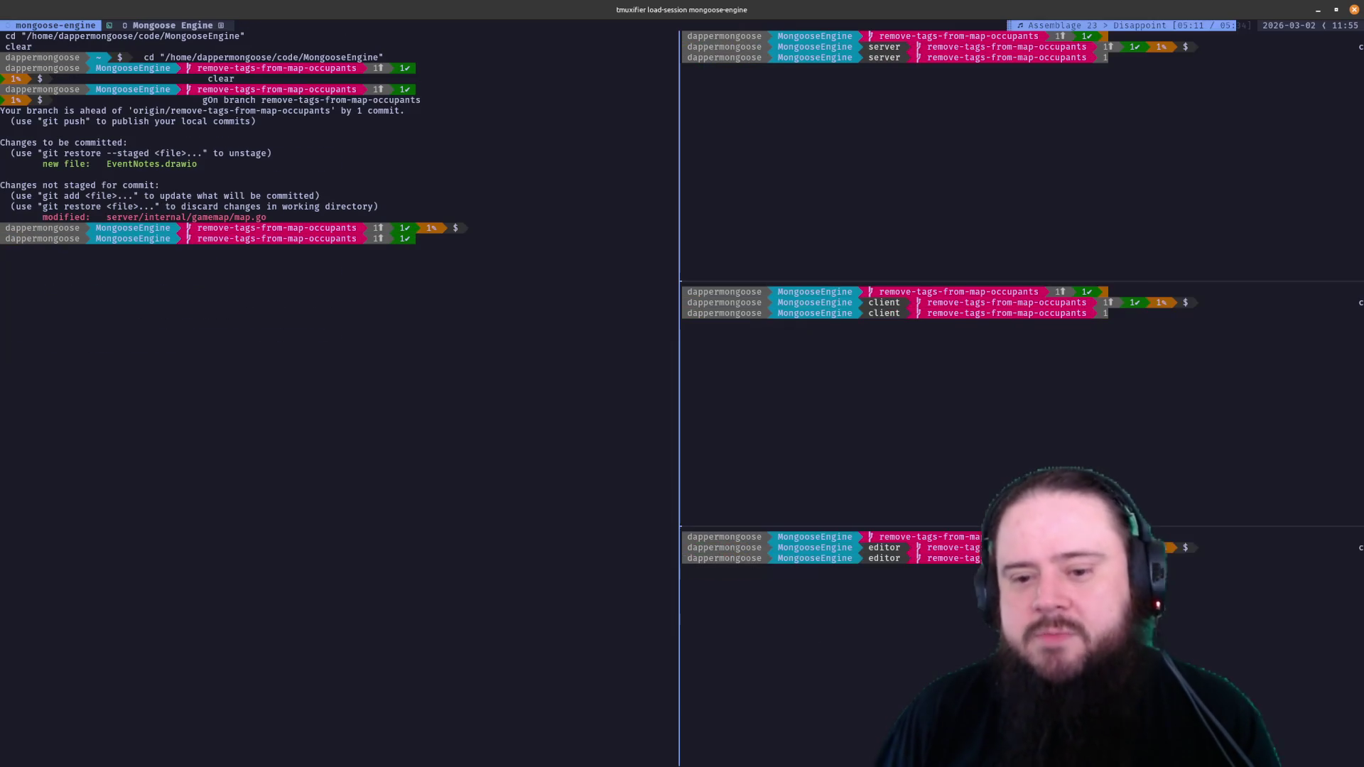
{"action": "type", "text": "ear"}
{"action": "key", "text": "Return"}
{"action": "key", "text": "ctrl+b"}
{"action": "key", "text": "Down"}
{"action": "type", "text": "clear"}
{"action": "key", "text": "Return"}
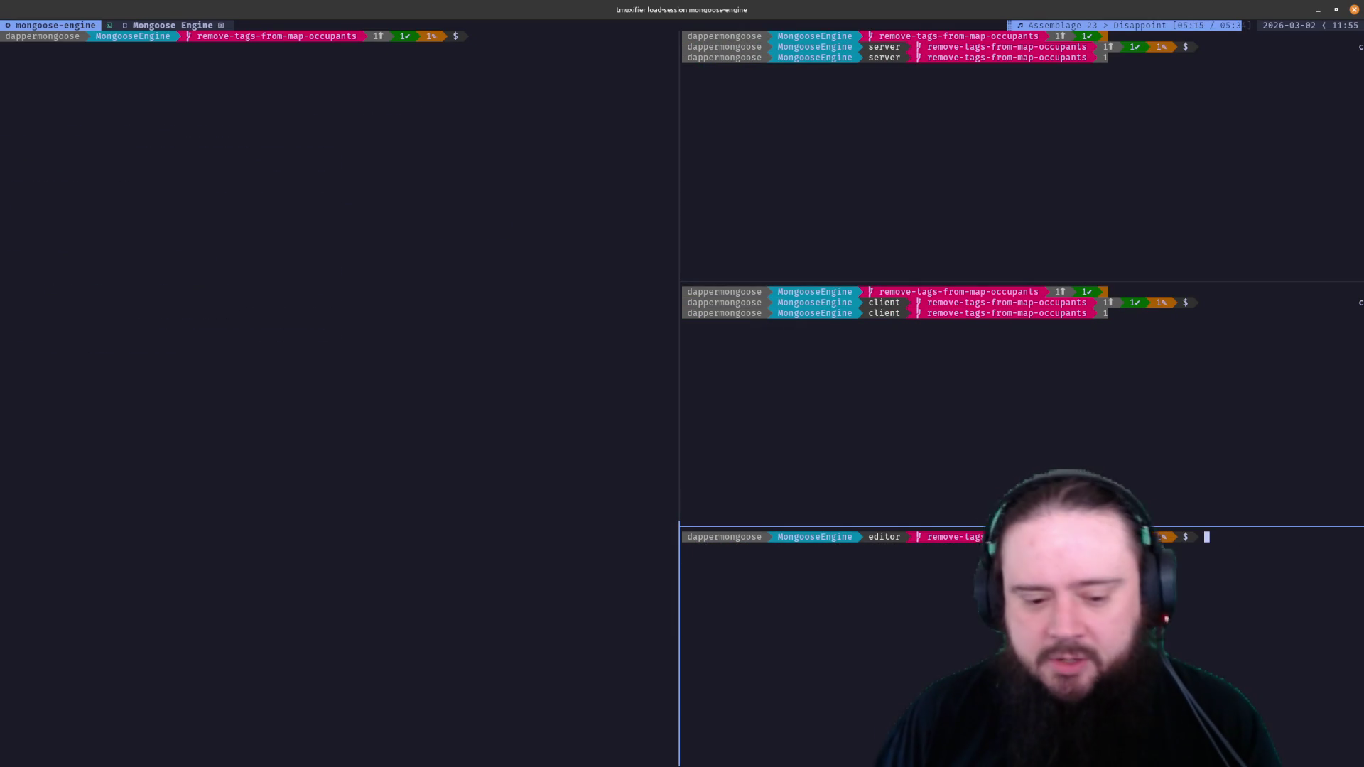
{"action": "key", "text": "ctrl+b"}
{"action": "key", "text": "Up"}
{"action": "type", "text": "clear"}
{"action": "key", "text": "Return"}
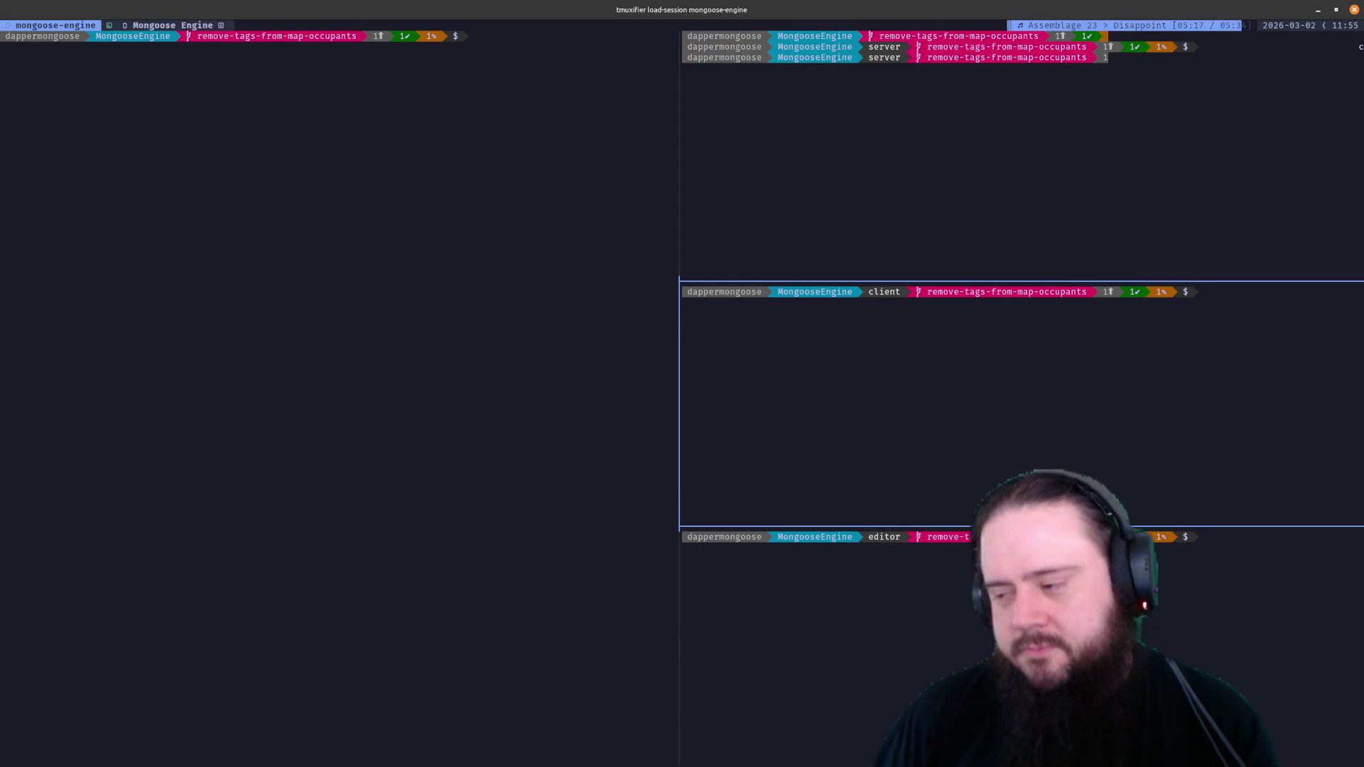
{"action": "key", "text": "ctrl+b"}
{"action": "key", "text": "Up"}
{"action": "type", "text": "clear"}
{"action": "key", "text": "Return"}
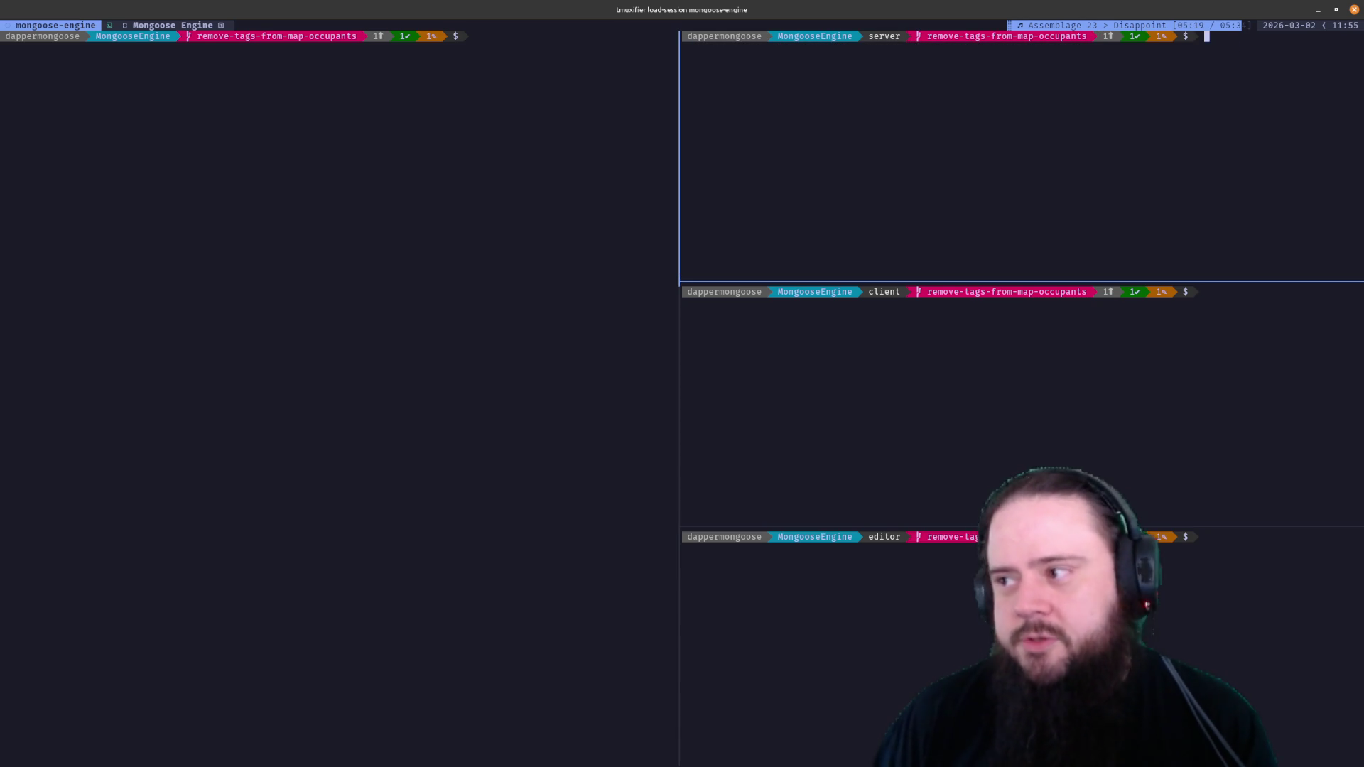
{"action": "key", "text": "ctrl+b"}
{"action": "key", "text": "Left"}
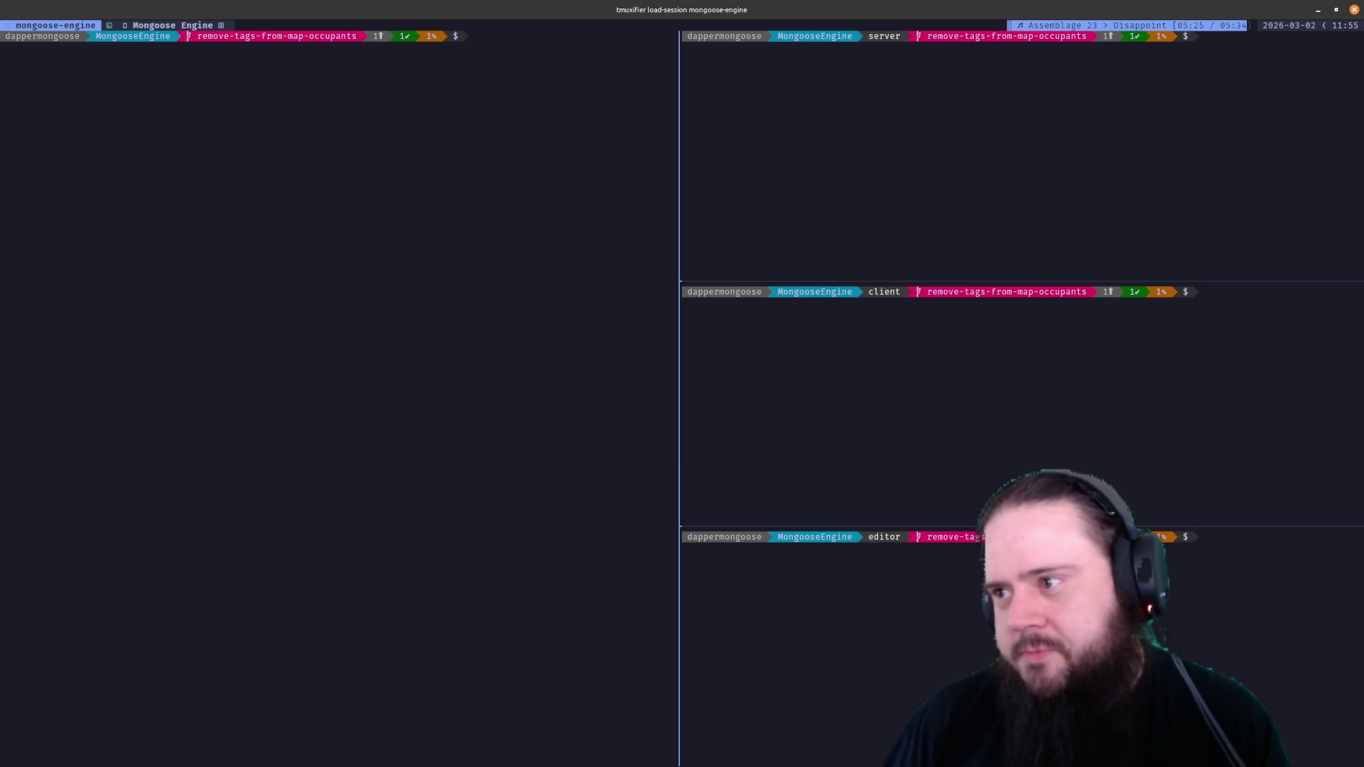
Kill the Mongoose Engine window with prefix+& and confirm with y
{"action": "key", "text": "ctrl+b"}
{"action": "key", "text": "ampersand"}
{"action": "key", "text": "y"}
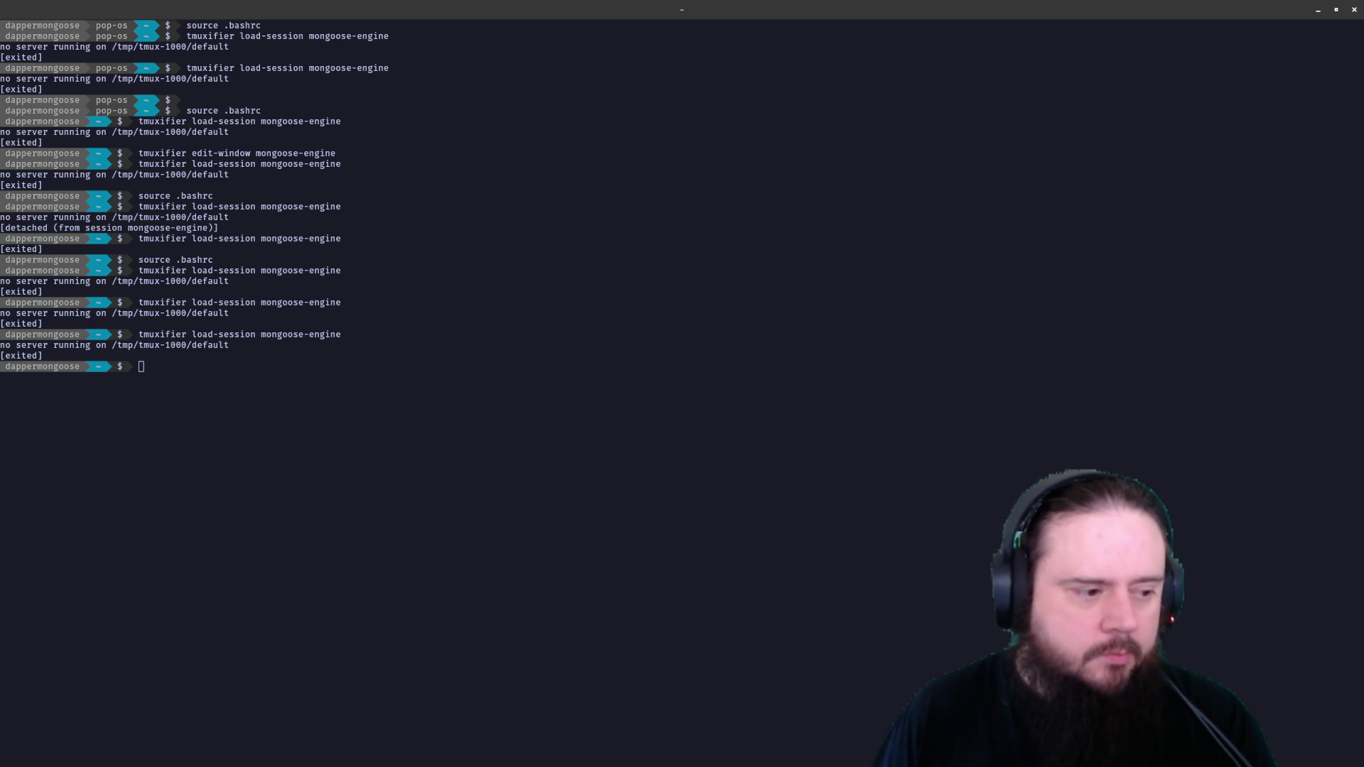
Load the mongoose-engine session from history again, then exit back to the shell
{"action": "key", "text": "Up"}
{"action": "key", "text": "Up"}
{"action": "key", "text": "Down"}
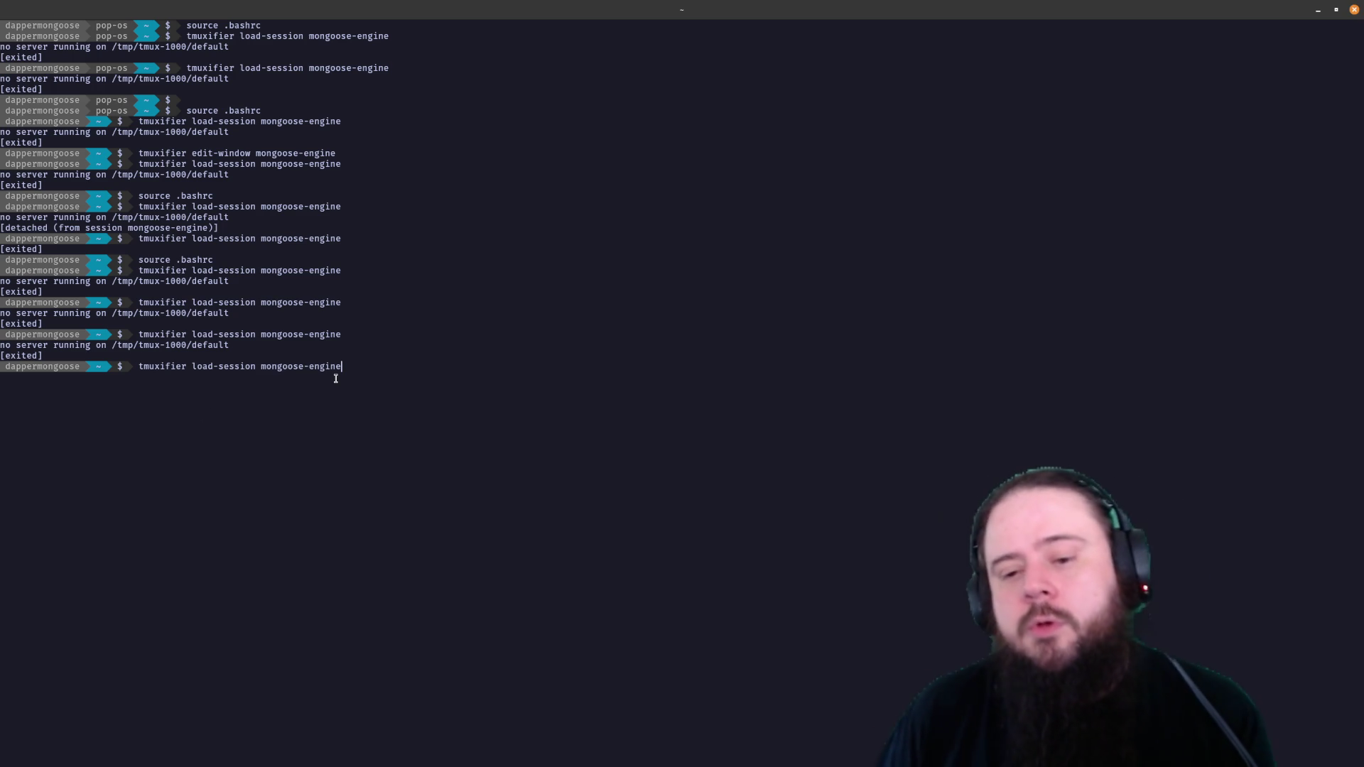
{"action": "key", "text": "Up"}
{"action": "key", "text": "Up"}
{"action": "key", "text": "Return"}
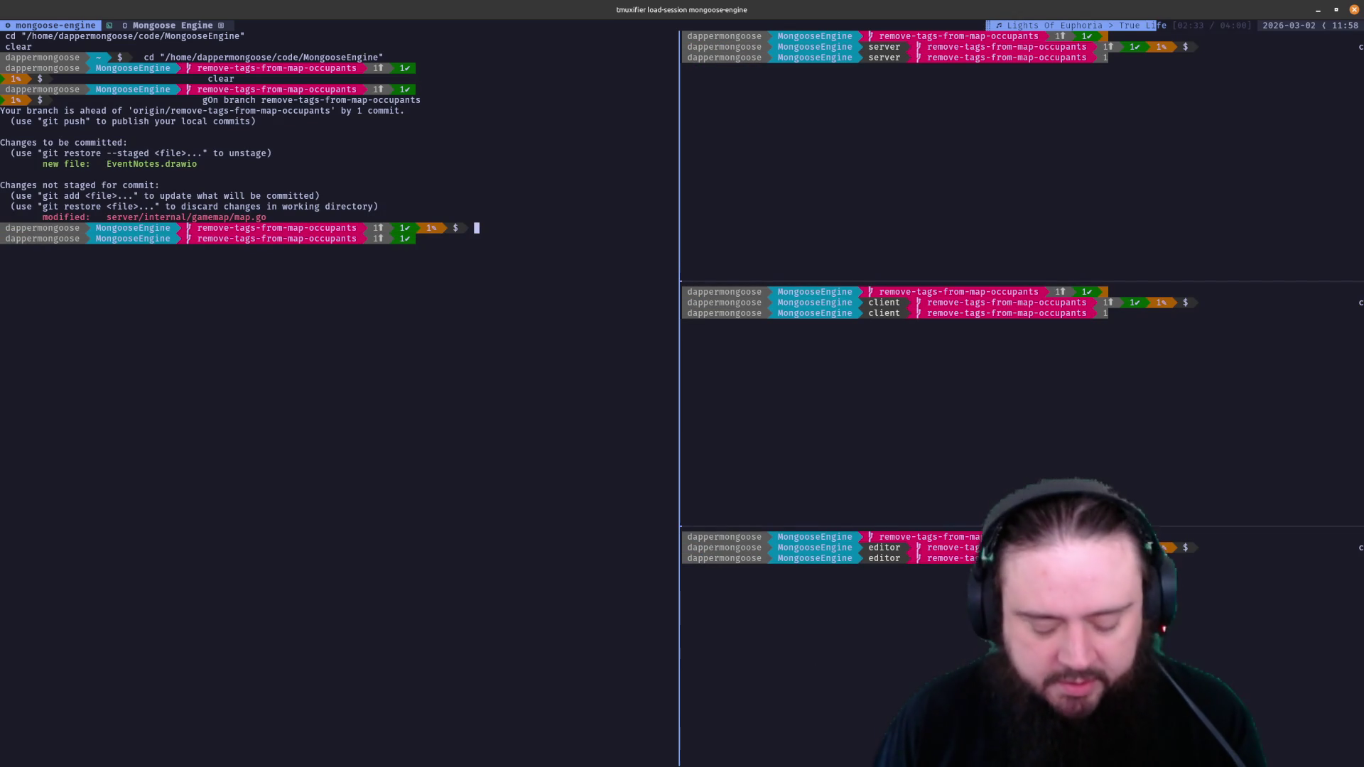
{"action": "key", "text": "Up"}
{"action": "key", "text": "Up"}
{"action": "key", "text": "Up"}
{"action": "key", "text": "Up"}
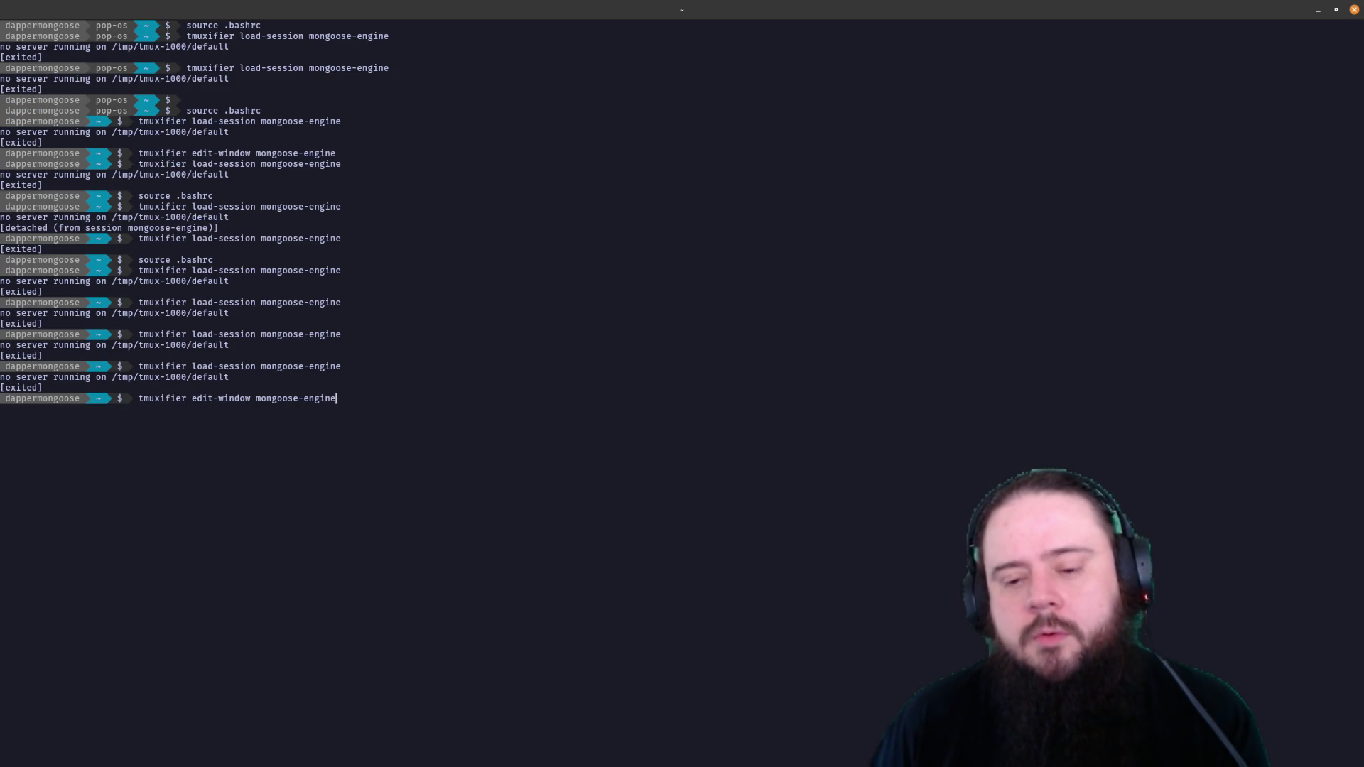
Edit the layout so the server pane runs 'sleep 500 && cd server', save and quit Vim
{"action": "key", "text": "Return"}
{"action": "key", "text": "j"}
{"action": "key", "text": "j"}
{"action": "key", "text": "j"}
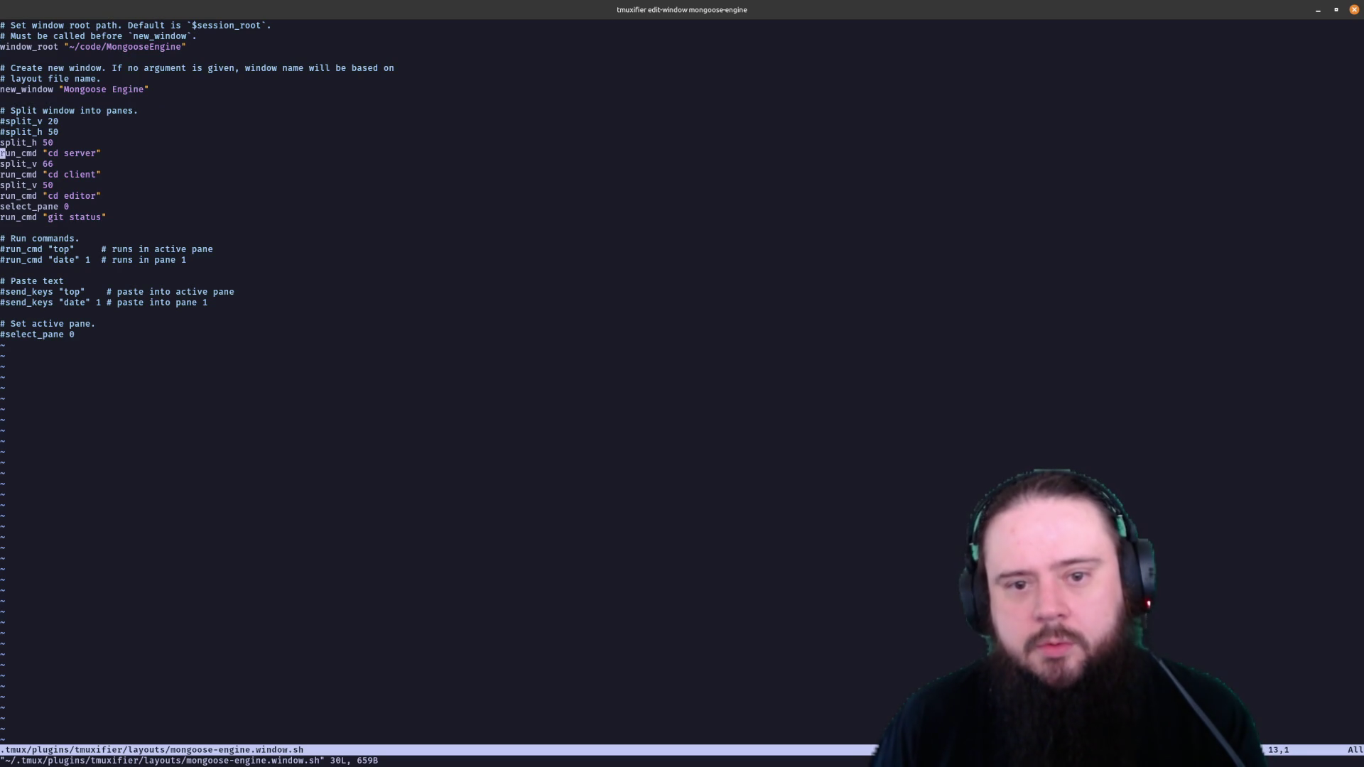
{"action": "key", "text": "c"}
{"action": "key", "text": "w"}
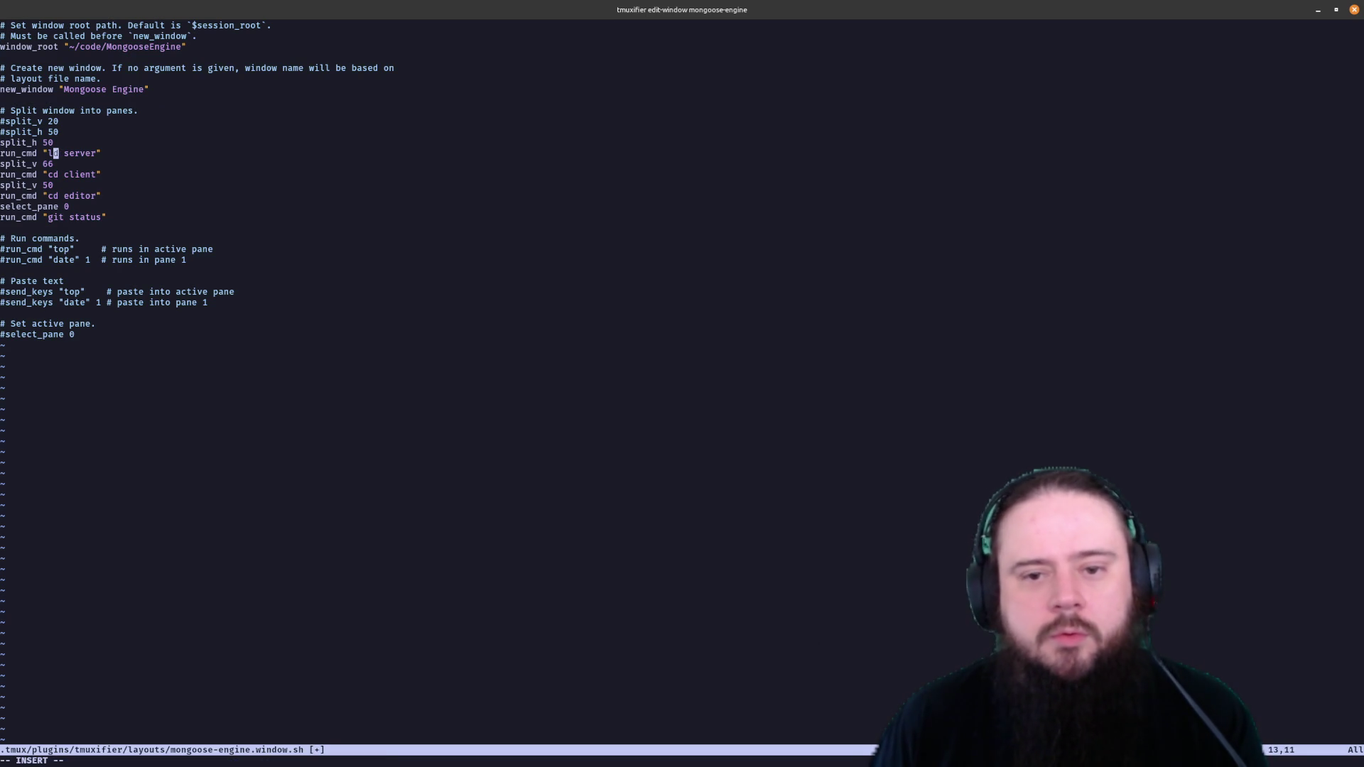
{"action": "type", "text": "sleep 500 &"}
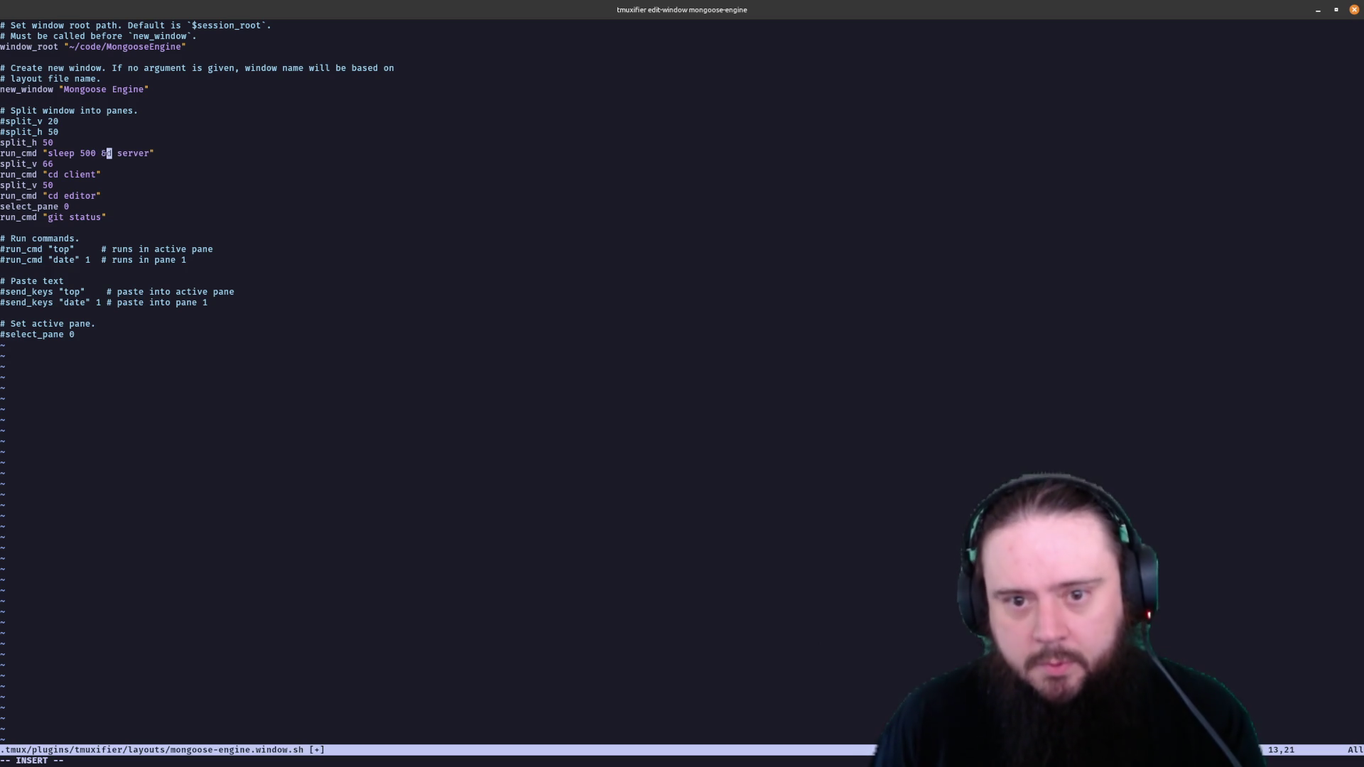
{"action": "type", "text": "& cd"}
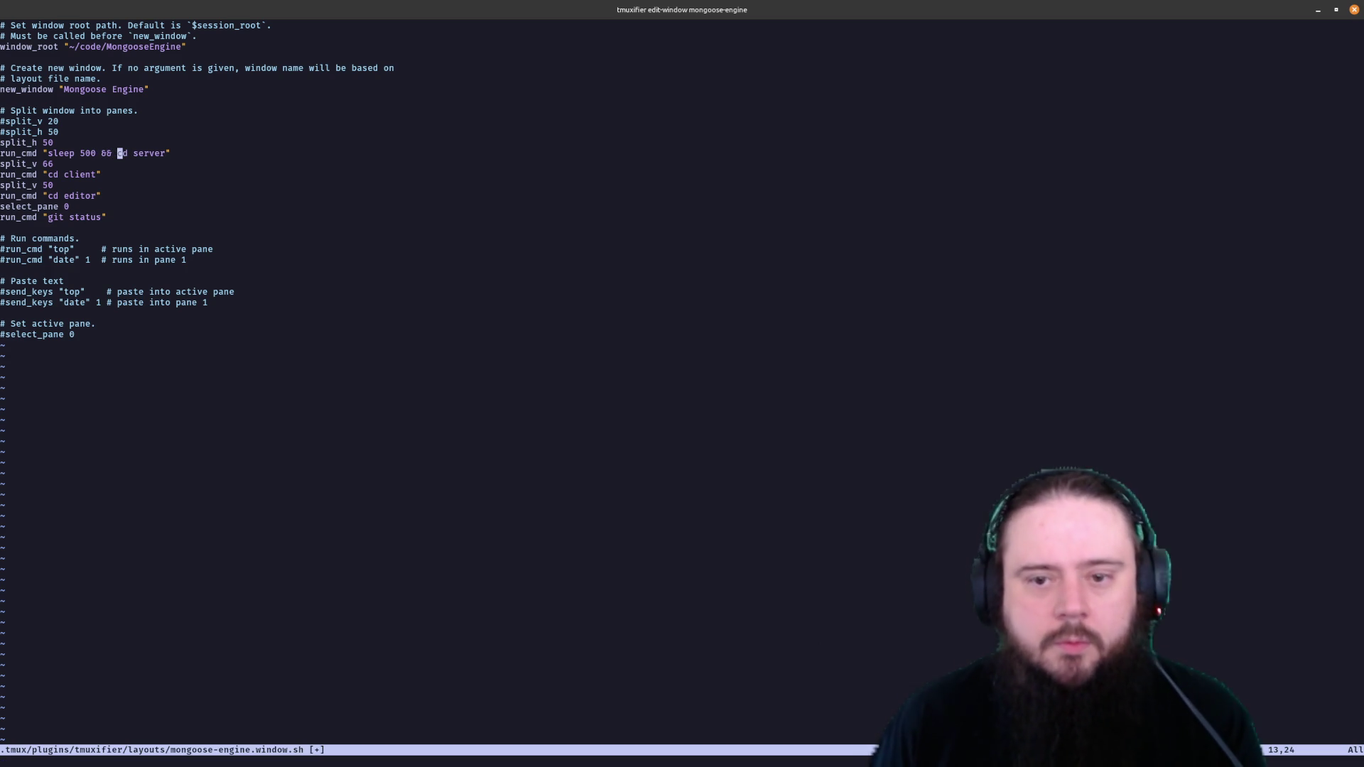
{"action": "key", "text": "Escape"}
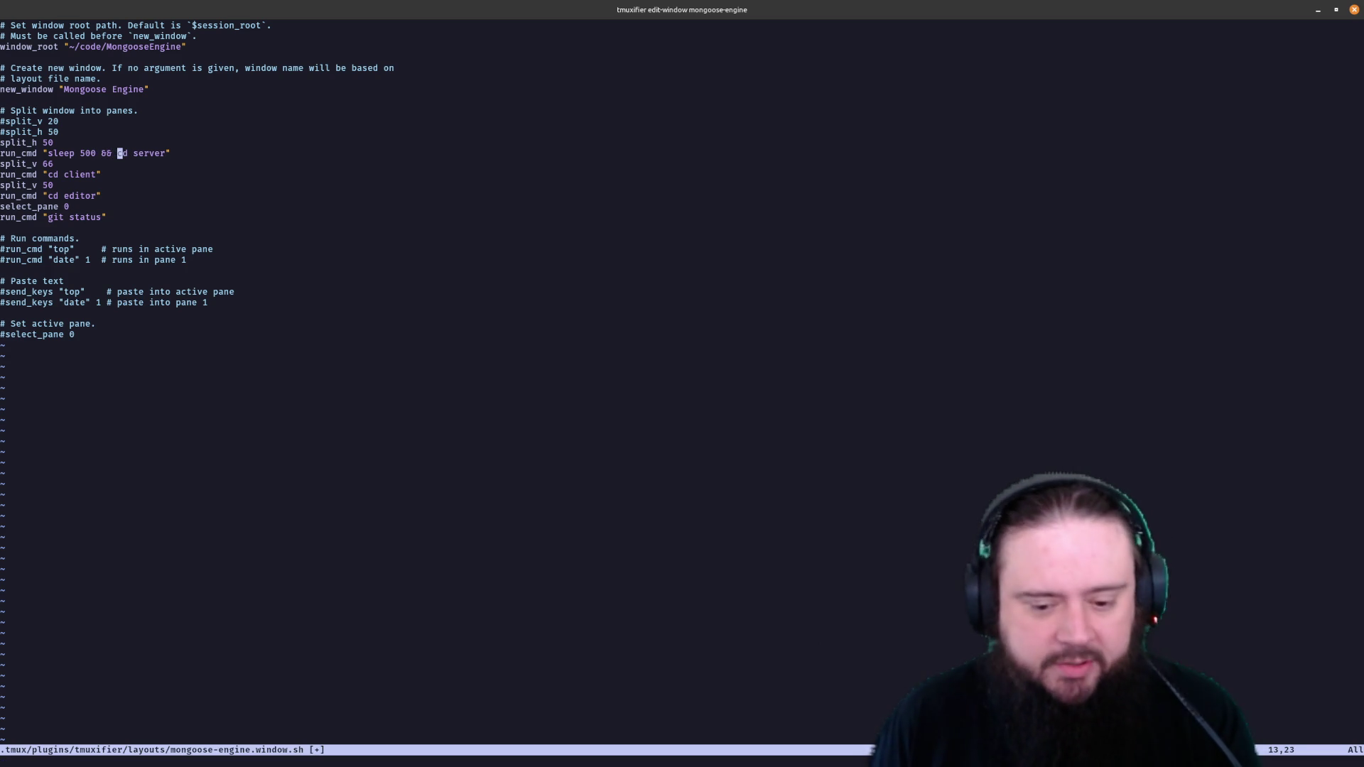
{"action": "type", "text": ":w"}
{"action": "key", "text": "Return"}
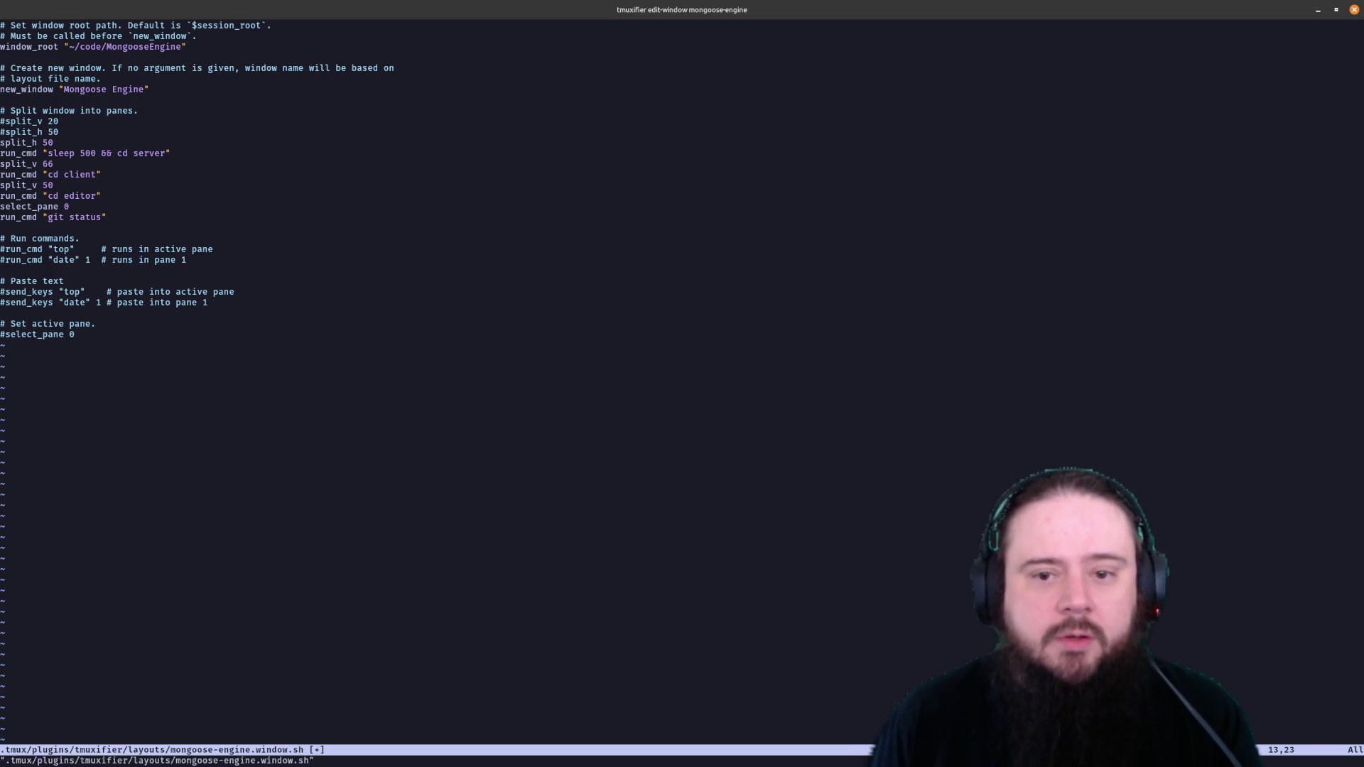
{"action": "type", "text": ":q"}
{"action": "key", "text": "Return"}
{"action": "key", "text": "Up"}
{"action": "key", "text": "Up"}
Launch the session with the delayed server command, then kill the session window
{"action": "key", "text": "Return"}
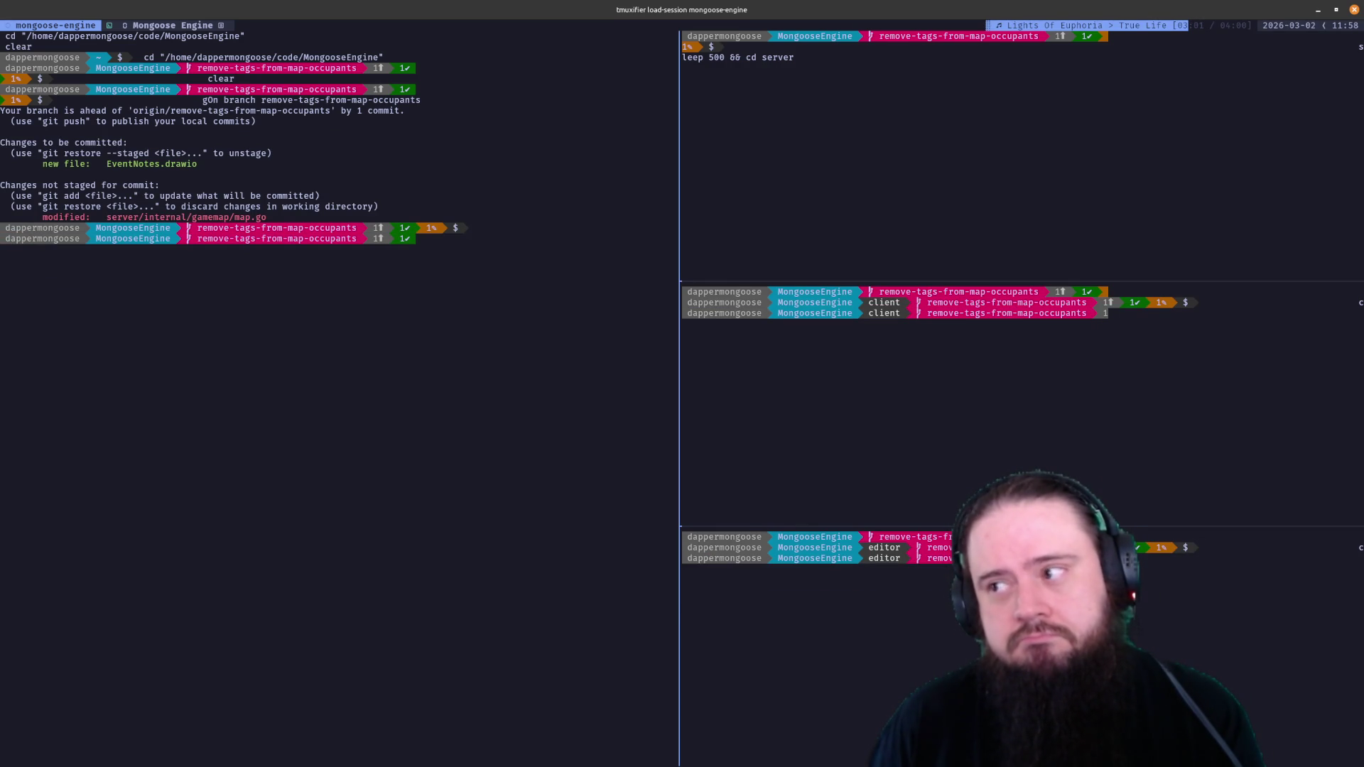
{"action": "key", "text": "ctrl+b"}
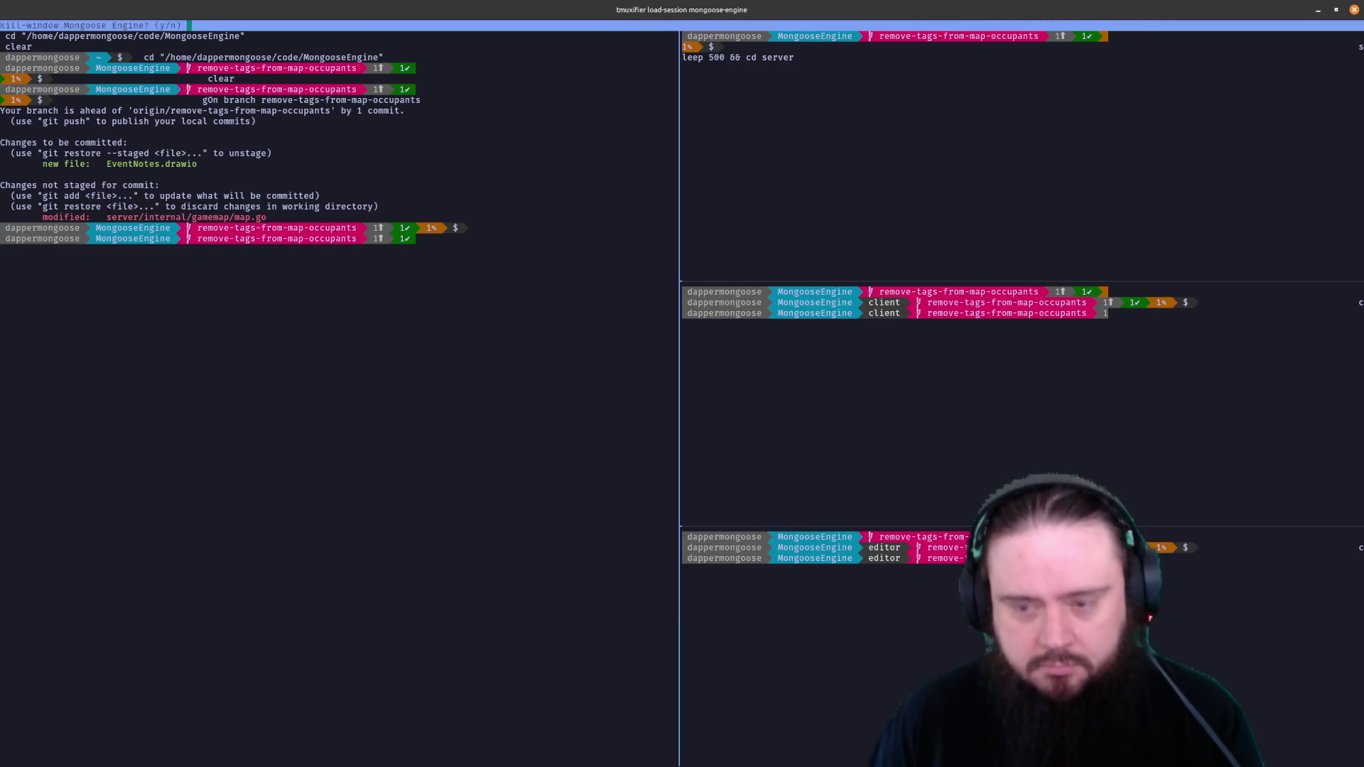
{"action": "key", "text": "k"}
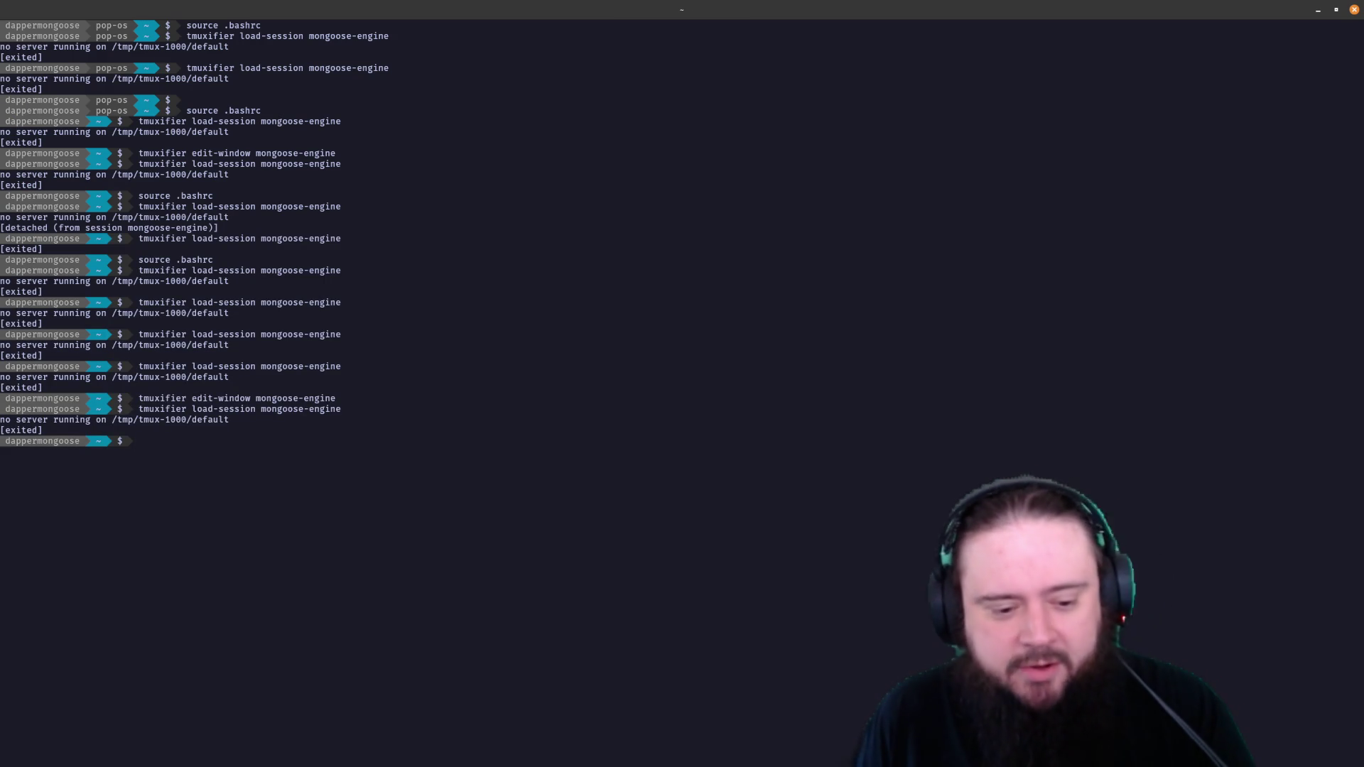
Reopen the layout with edit-window and delete the 'sleep 500 && ' prefix, leaving plain 'cd server'
{"action": "key", "text": "Up"}
{"action": "key", "text": "Up"}
{"action": "key", "text": "Down"}
{"action": "key", "text": "Up"}
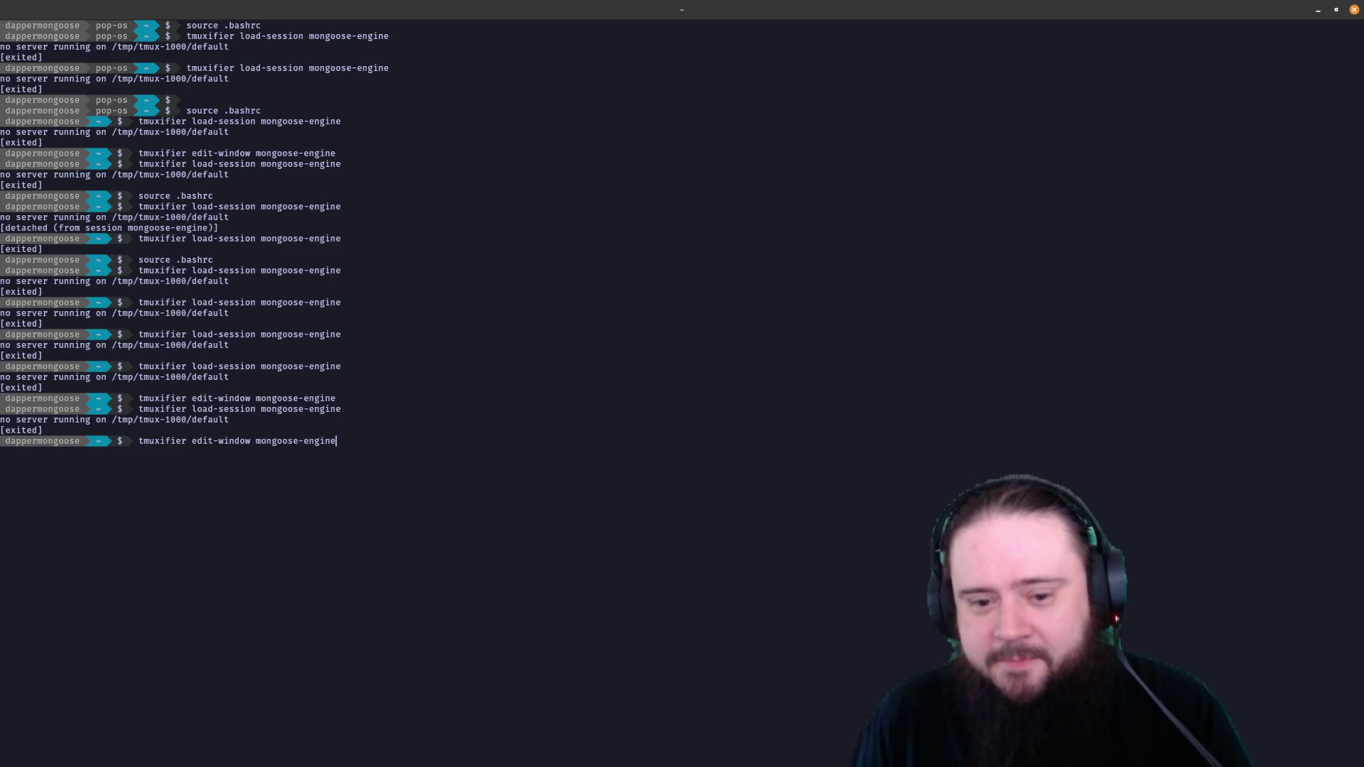
{"action": "key", "text": "Return"}
{"action": "key", "text": "j"}
{"action": "key", "text": "j"}
{"action": "key", "text": "j"}
{"action": "key", "text": "j"}
{"action": "key", "text": "j"}
{"action": "key", "text": "j"}
{"action": "key", "text": "j"}
{"action": "key", "text": "j"}
{"action": "key", "text": "j"}
{"action": "key", "text": "l"}
{"action": "key", "text": "l"}
{"action": "key", "text": "l"}
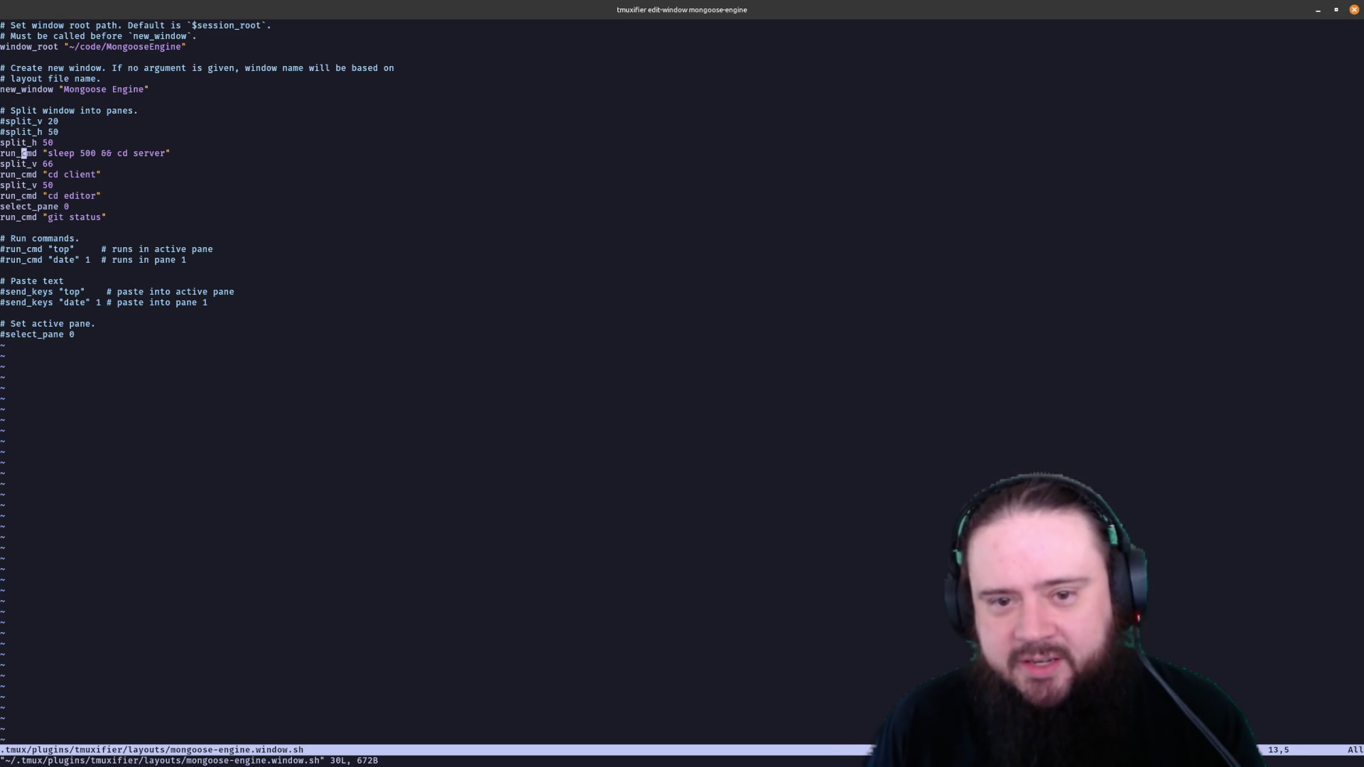
{"action": "key", "text": "x"}
{"action": "key", "text": "x"}
{"action": "key", "text": "x"}
{"action": "key", "text": "x"}
{"action": "key", "text": "x"}
{"action": "key", "text": "x"}
{"action": "key", "text": "x"}
{"action": "key", "text": "x"}
{"action": "key", "text": "x"}
{"action": "key", "text": "x"}
{"action": "key", "text": "x"}
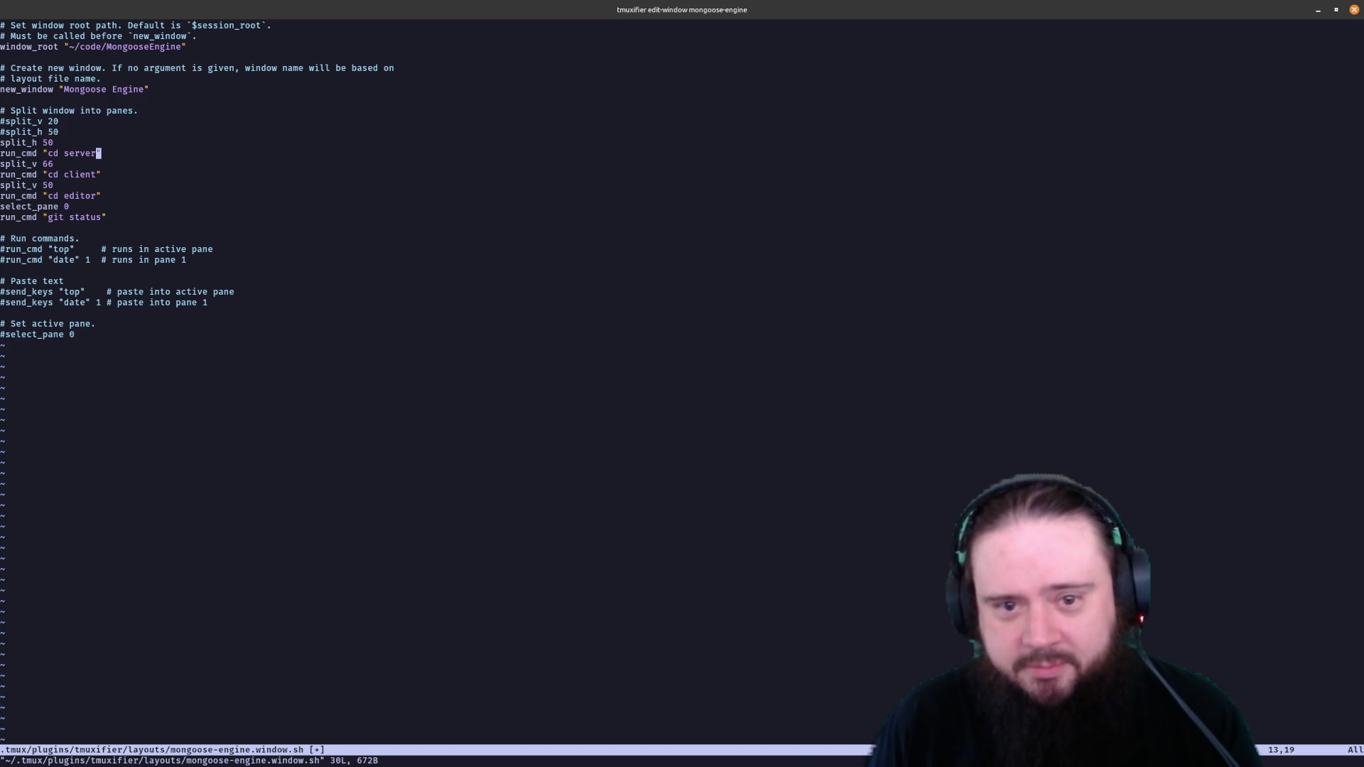
{"action": "type", "text": ":w"}
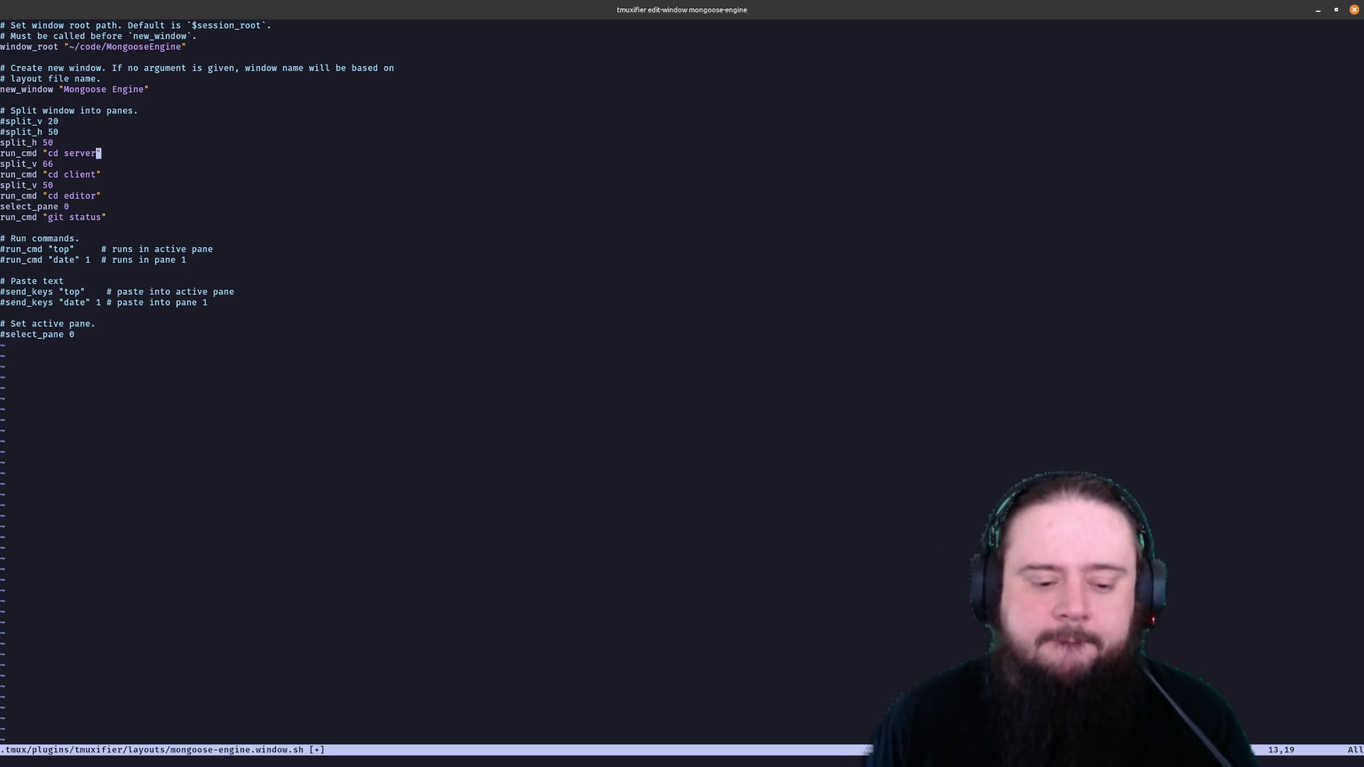
{"action": "type", "text": ":wq"}
Save the reverted layout file and quit Vim with :wq
{"action": "key", "text": "Return"}
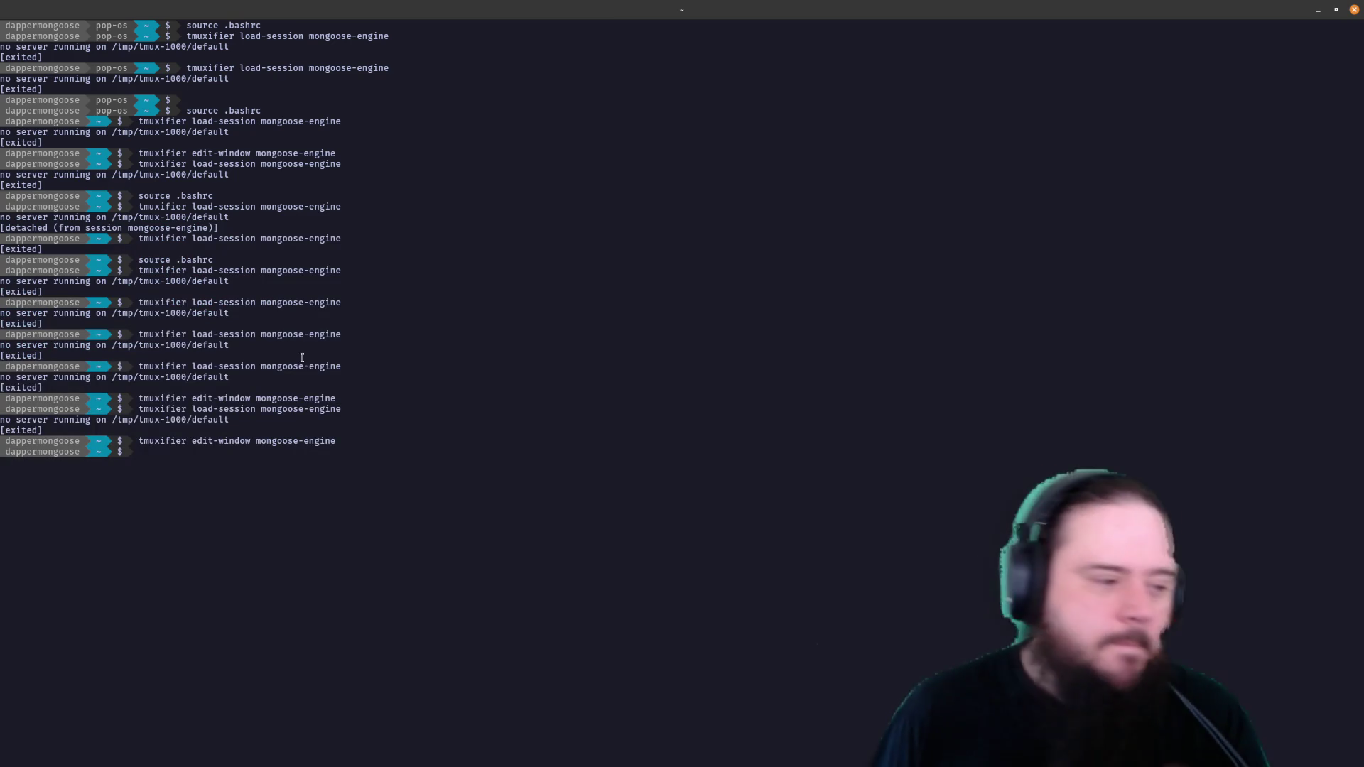
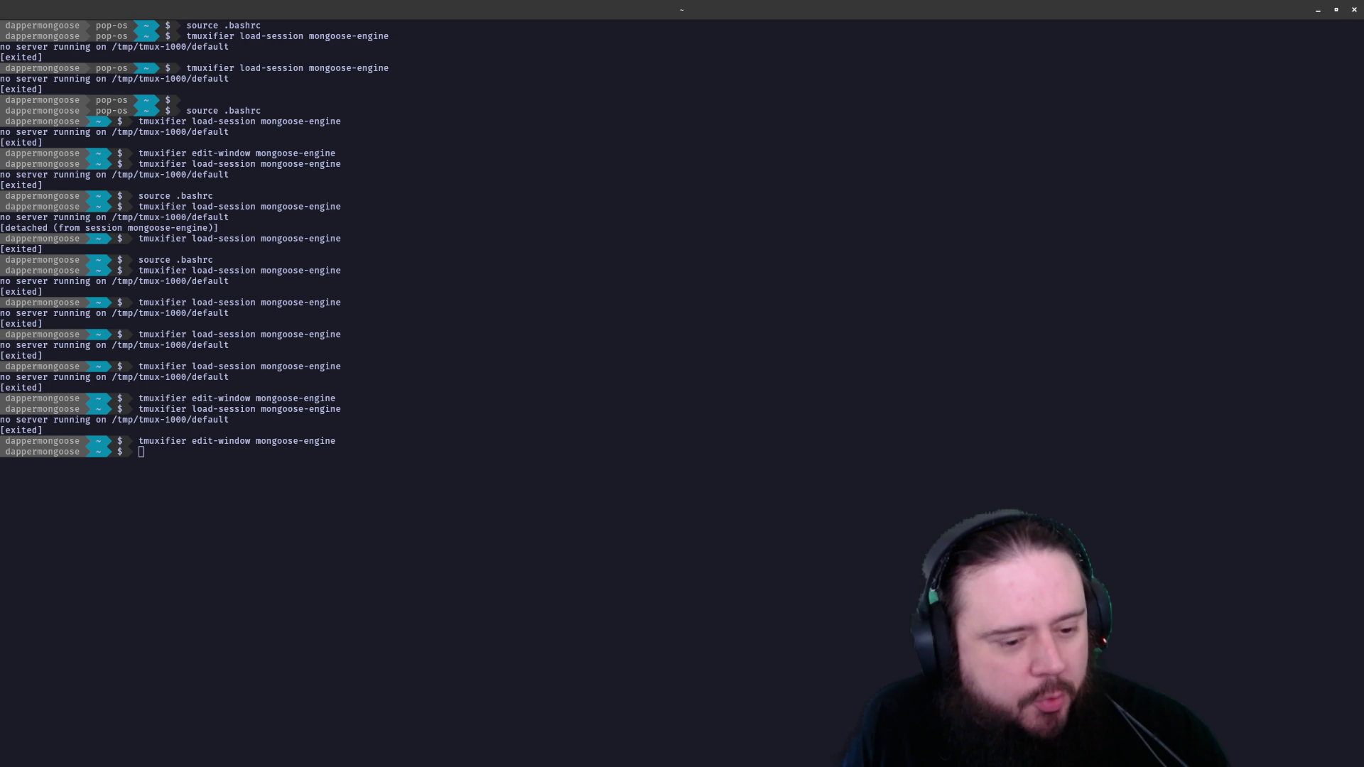
{"action": "type", "text": "clear"}
Run the clear command so the Terminal shows only a fresh prompt
{"action": "key", "text": "Return"}
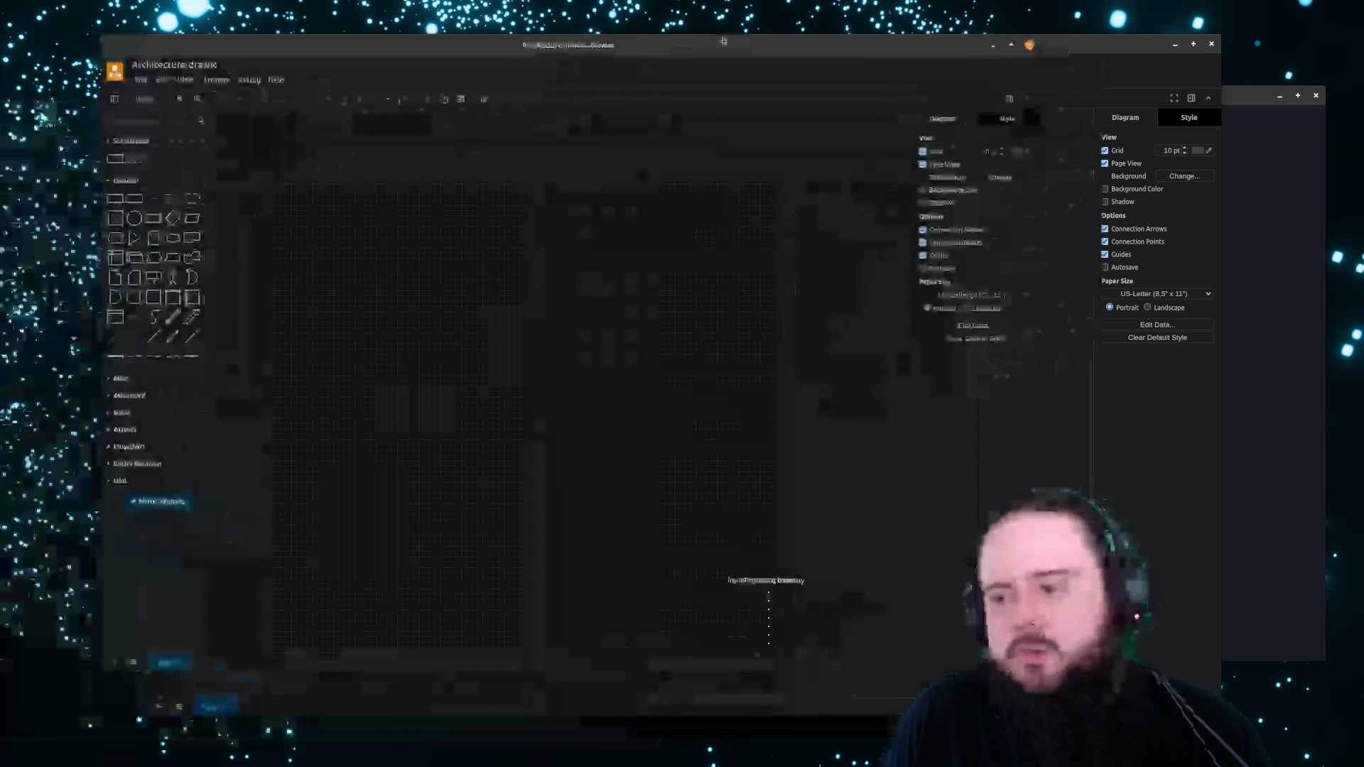
{"action": "scroll", "coordinate": [275, 486], "scroll_direction": "up", "scroll_amount": 1}
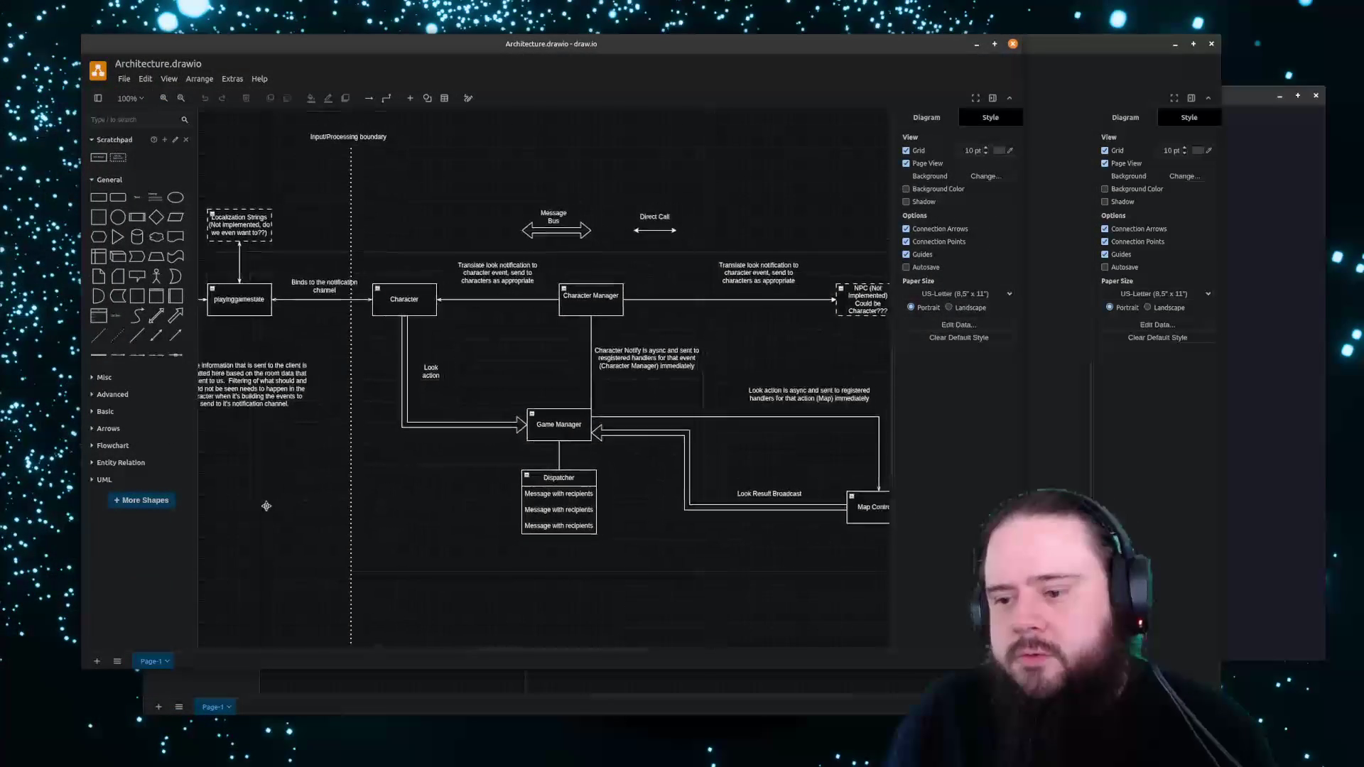
{"action": "scroll", "coordinate": [406, 411], "scroll_direction": "down", "scroll_amount": 2}
{"action": "scroll", "coordinate": [378, 462], "scroll_direction": "right", "scroll_amount": 1}
{"action": "scroll", "coordinate": [379, 462], "scroll_direction": "up", "scroll_amount": 2}
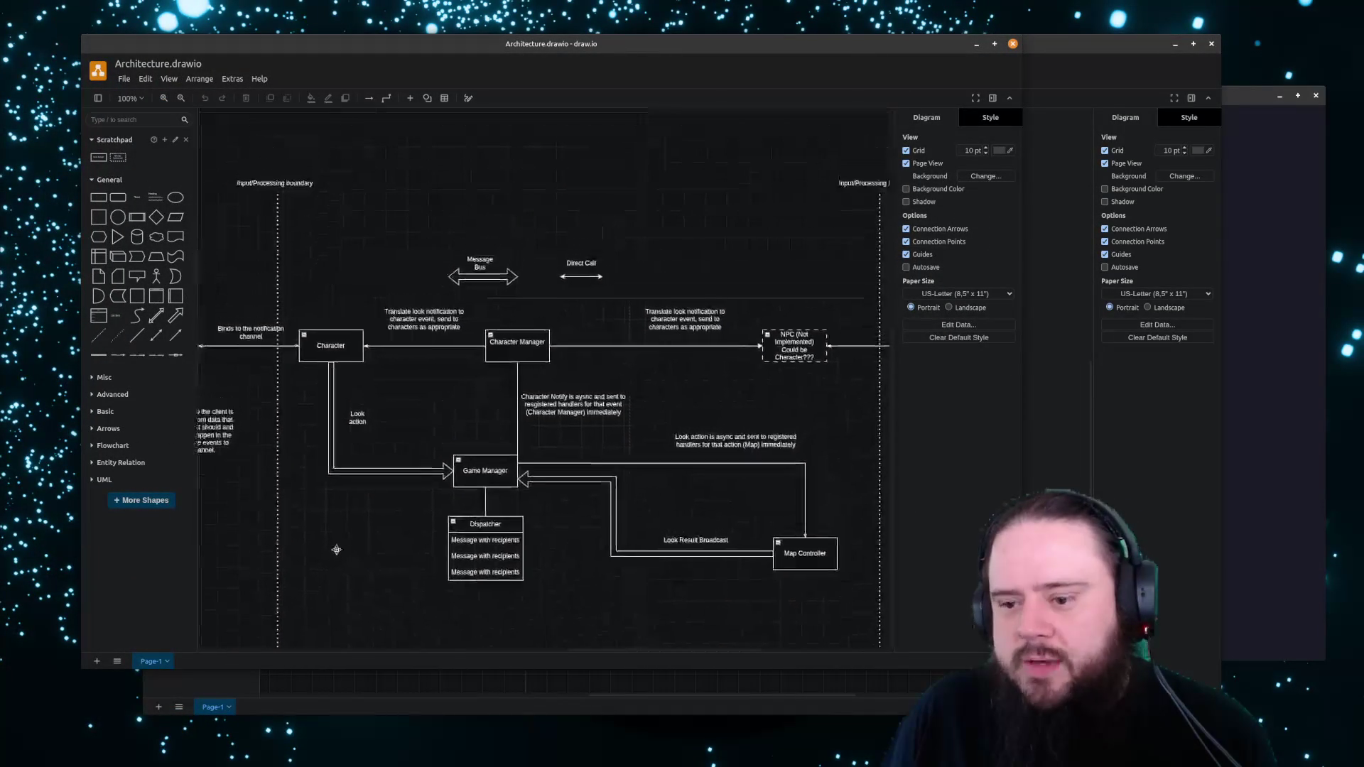
{"action": "scroll", "coordinate": [378, 461], "scroll_direction": "right", "scroll_amount": 1}
Check the Character Manager box and Translate look label, then switch to the EventNotes window
{"action": "left_click", "coordinate": [541, 365]}
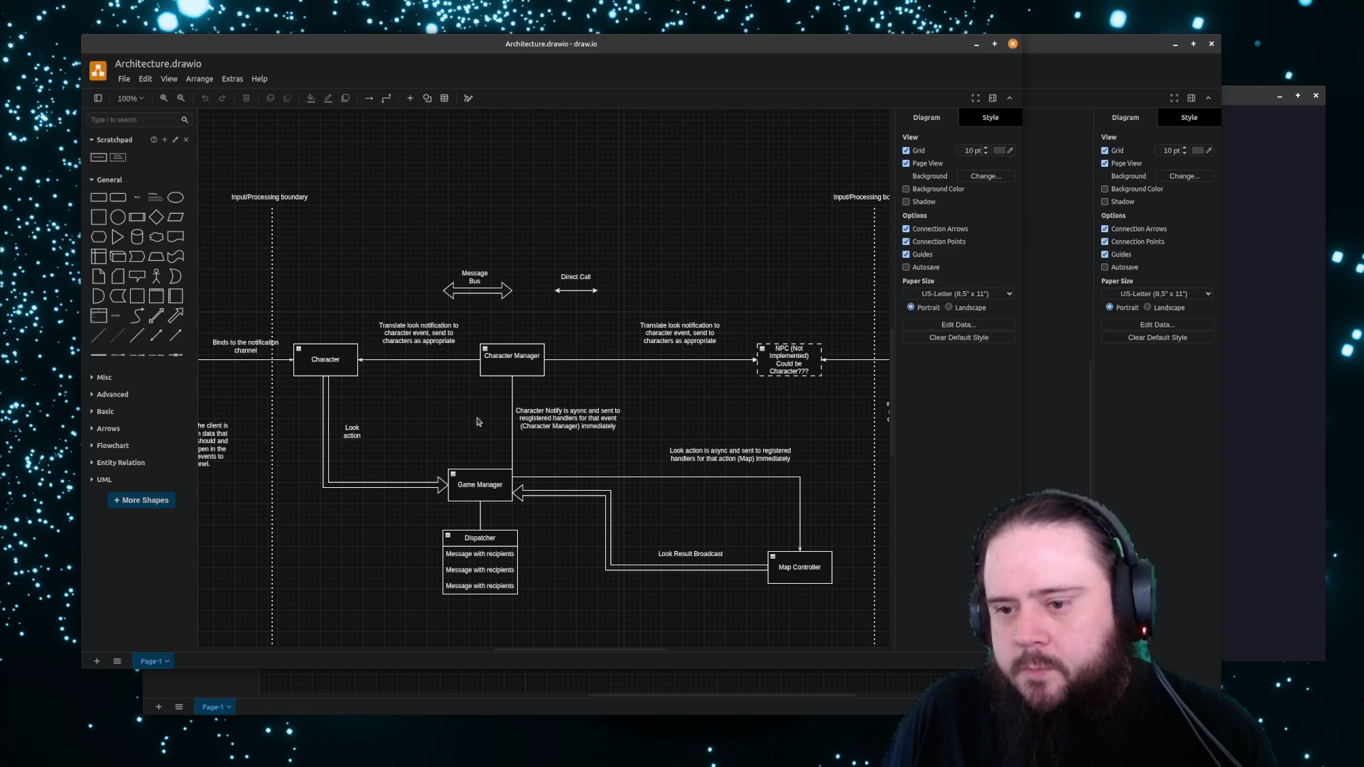
{"action": "scroll", "coordinate": [476, 422], "scroll_direction": "up", "scroll_amount": 1}
{"action": "left_click", "coordinate": [428, 334]}
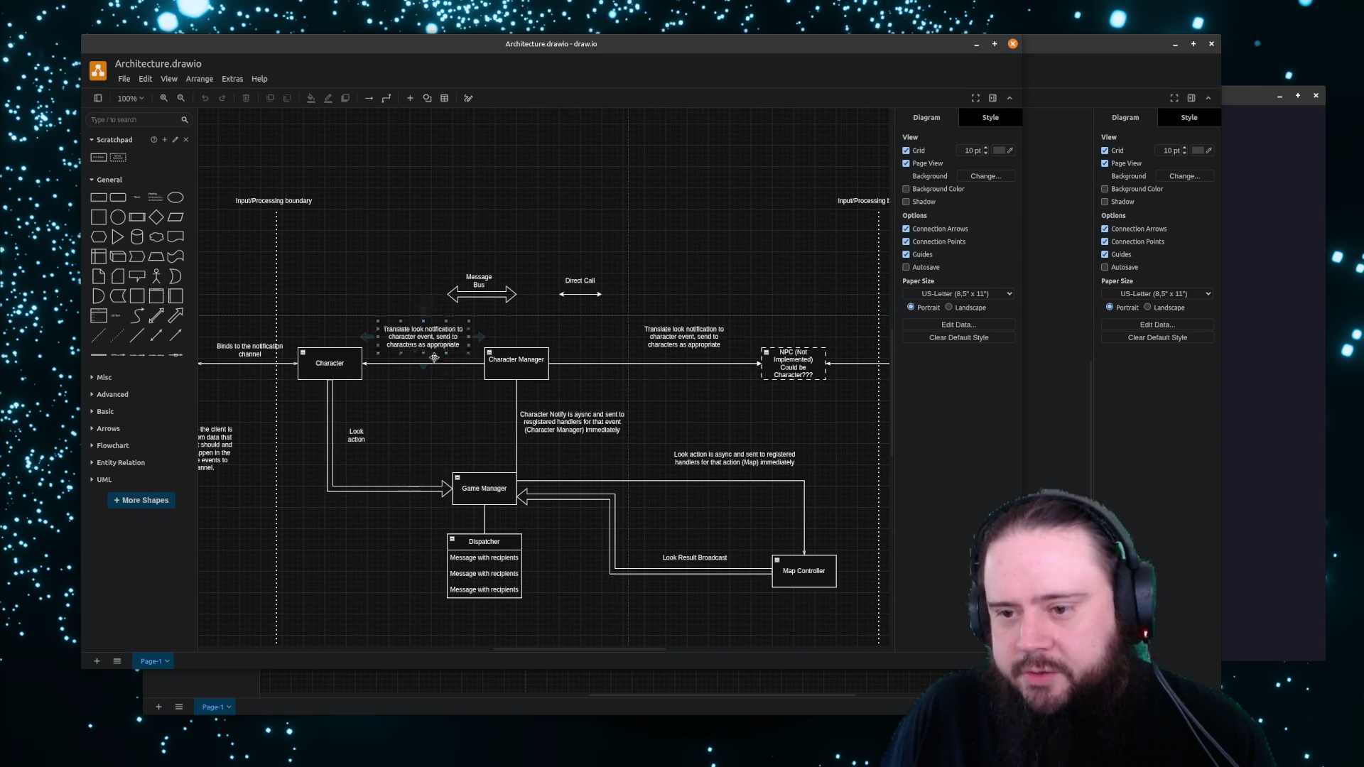
{"action": "left_click", "coordinate": [499, 346]}
{"action": "left_click", "coordinate": [423, 309]}
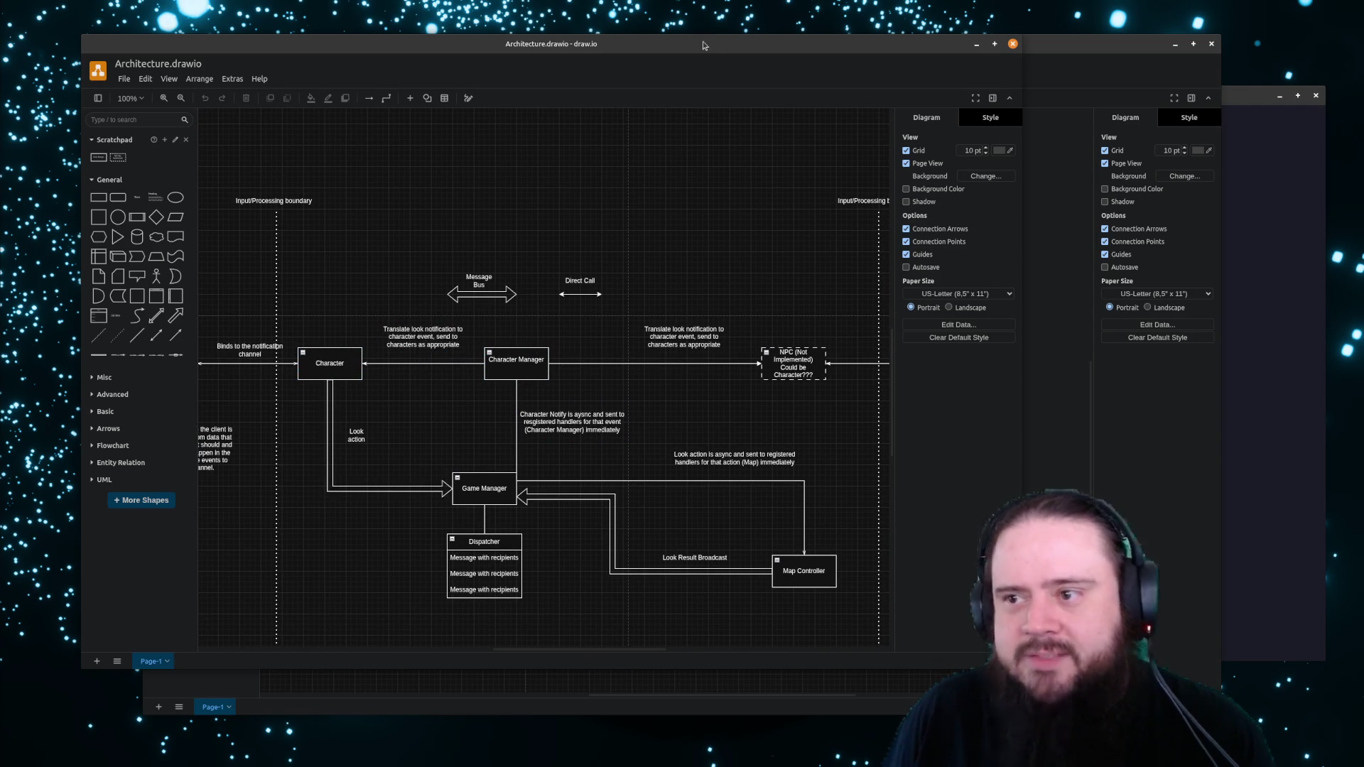
{"action": "key", "text": "alt+Tab"}
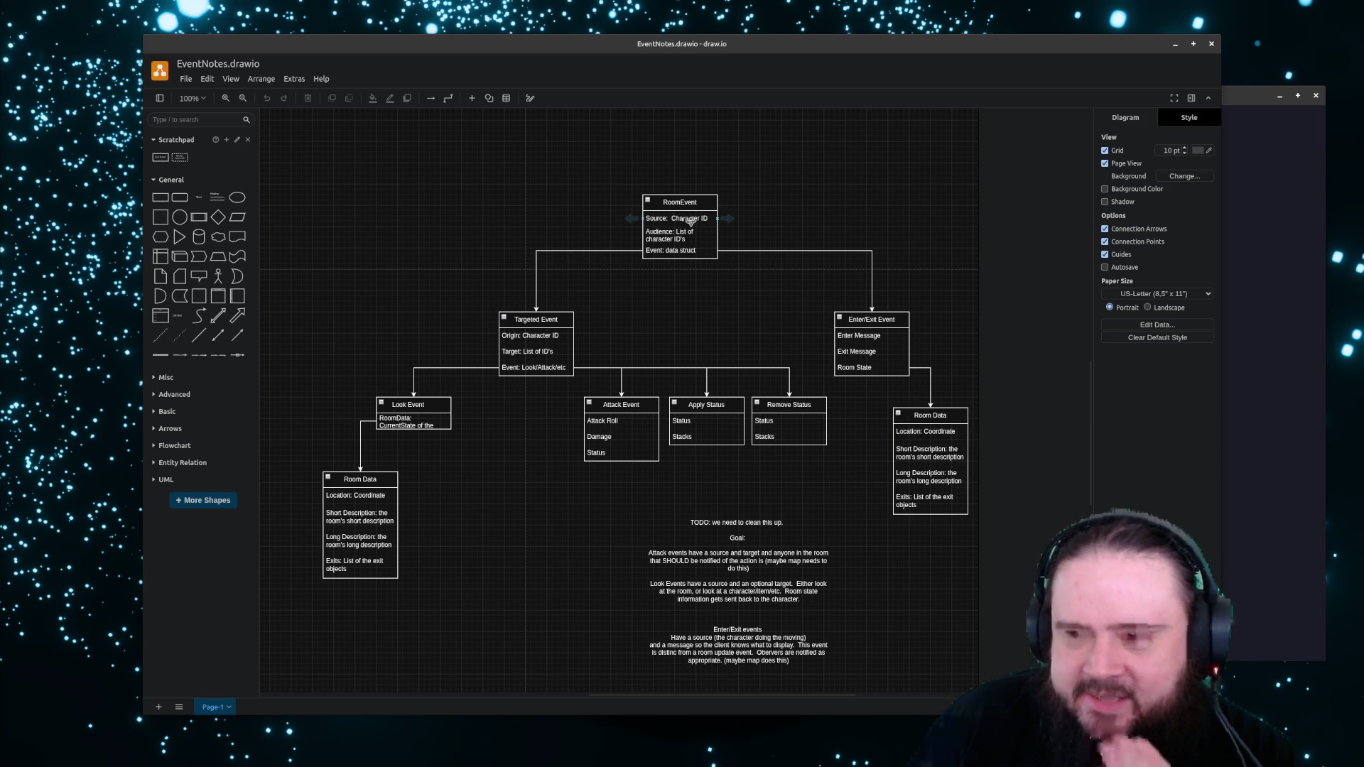
Switch back to the Architecture.drawio window with Alt+Tab
{"action": "key", "text": "alt+Tab"}
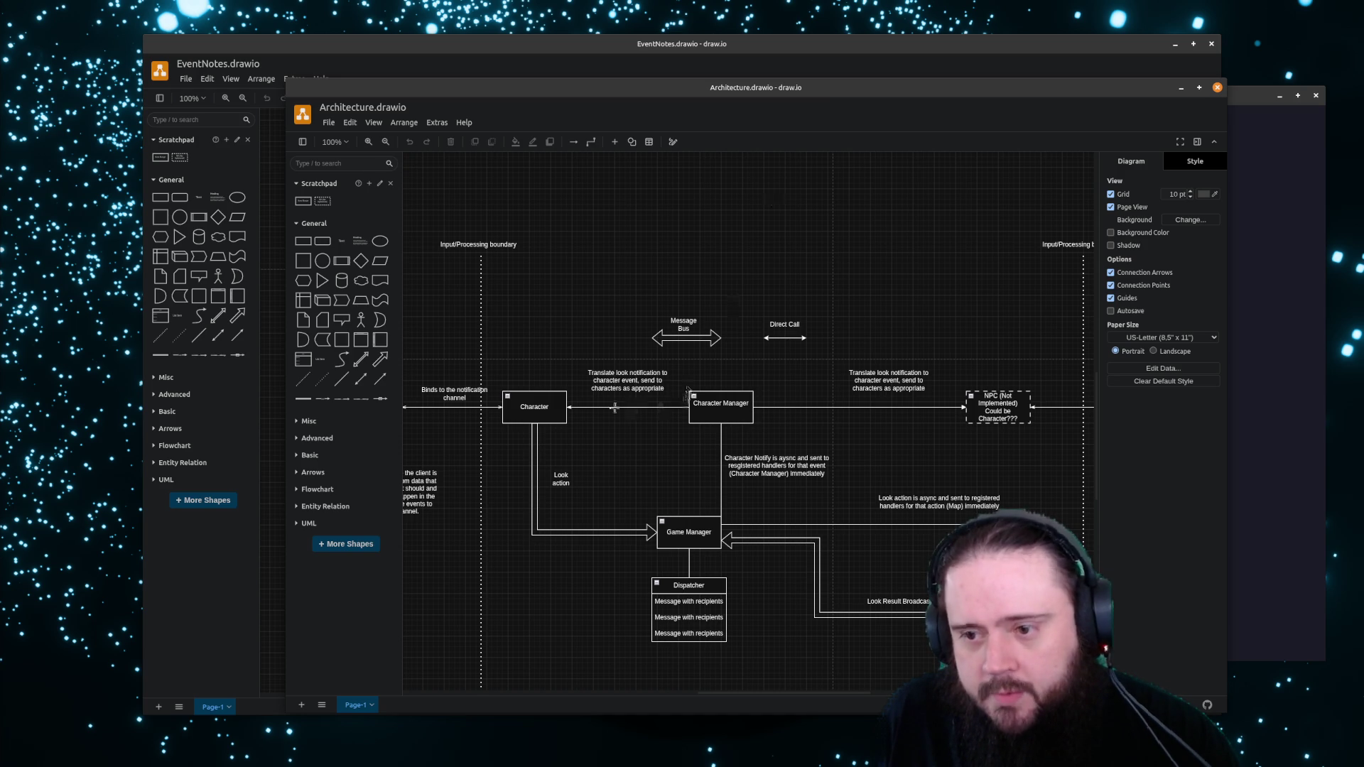
Review the Character and Character Manager boxes, then bring the EventNotes window forward
{"action": "left_click", "coordinate": [532, 403]}
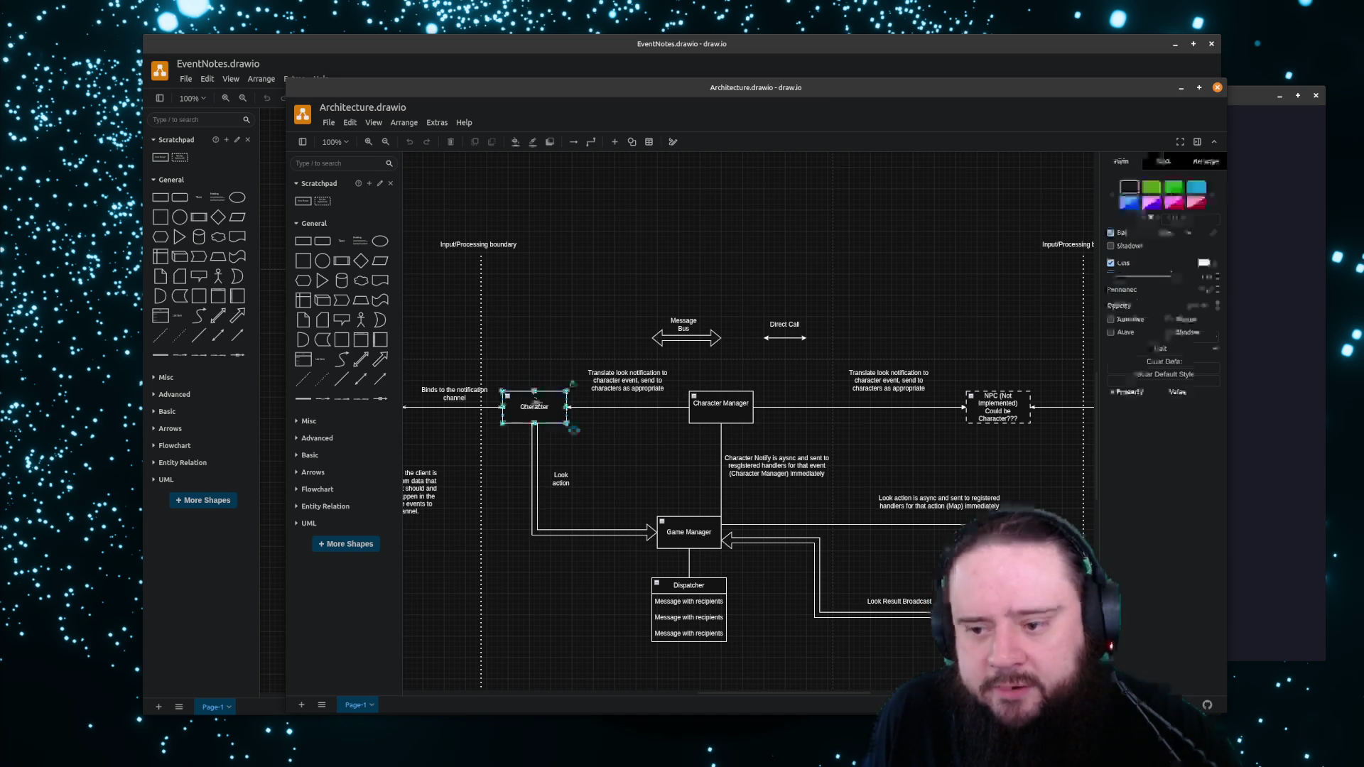
{"action": "left_click", "coordinate": [454, 348]}
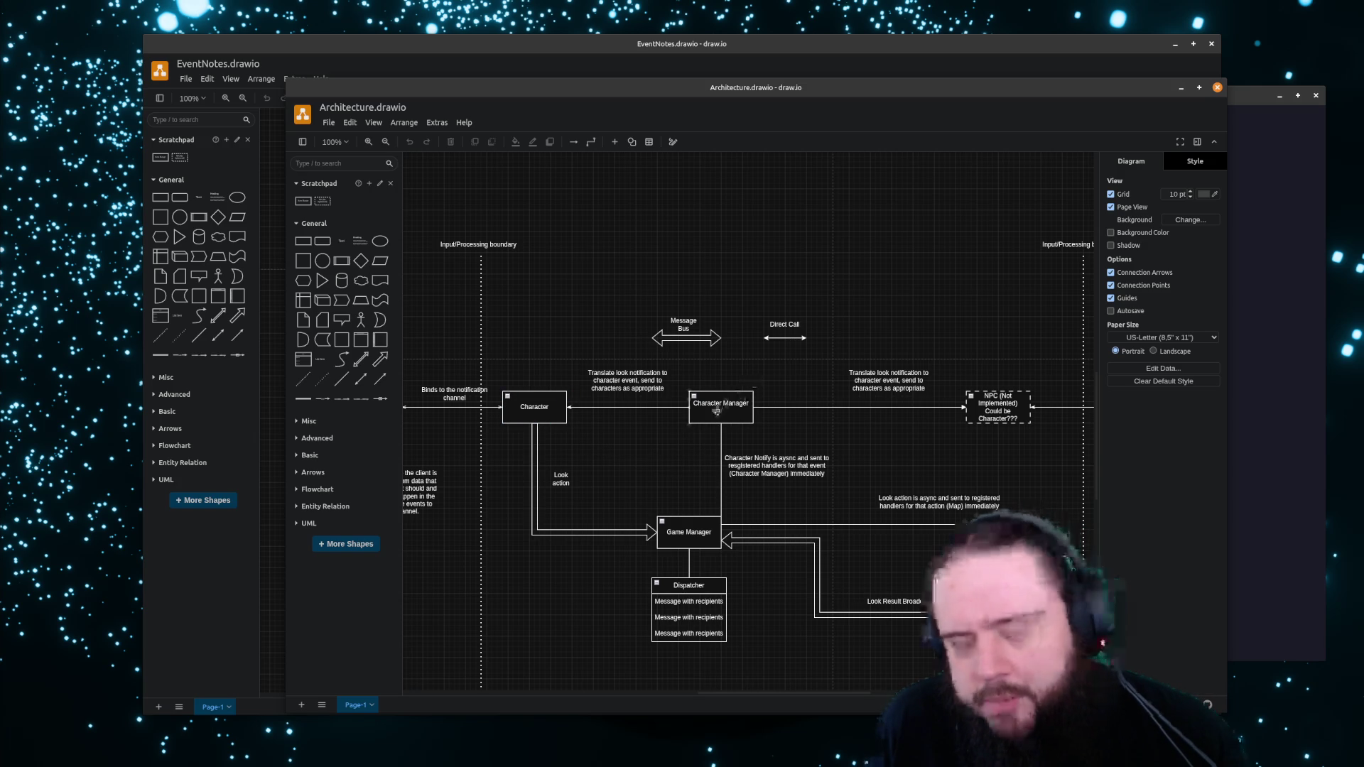
{"action": "left_click", "coordinate": [717, 412]}
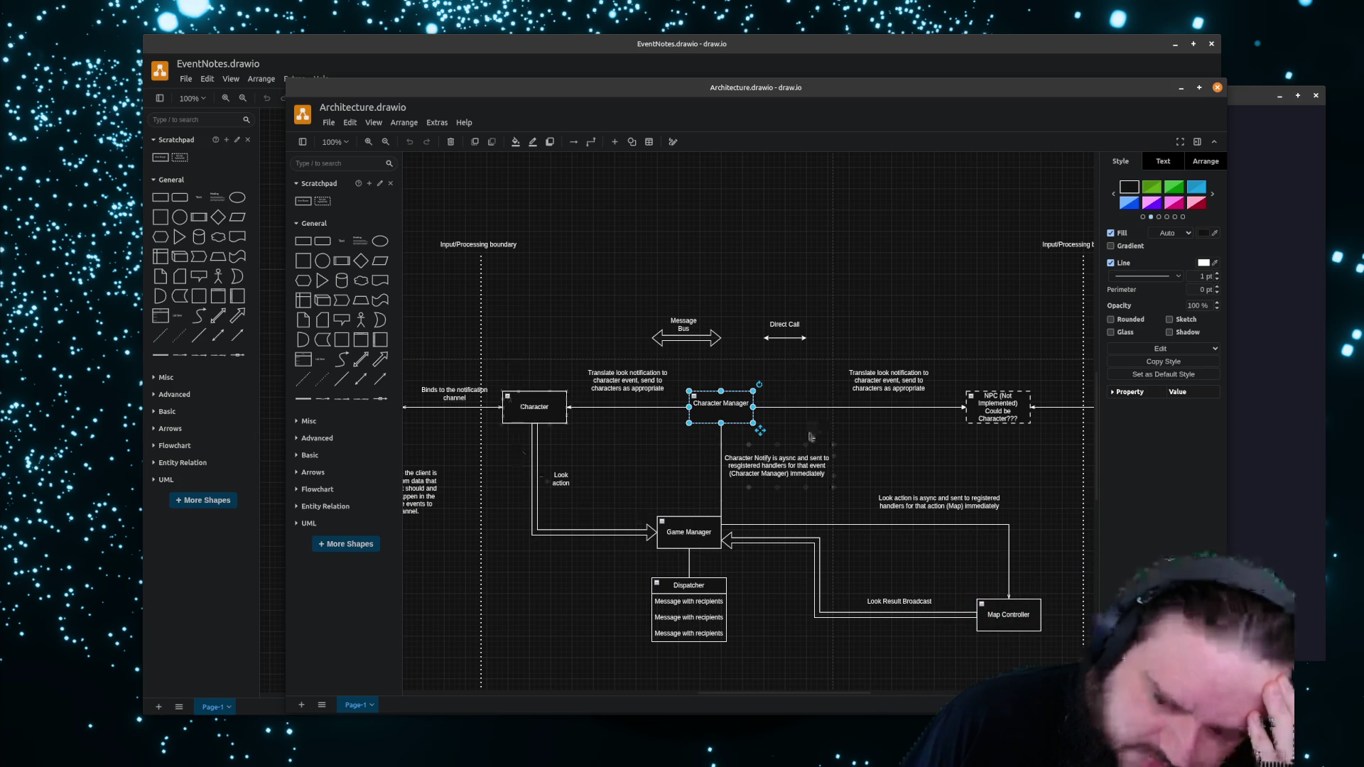
{"action": "left_click", "coordinate": [774, 63]}
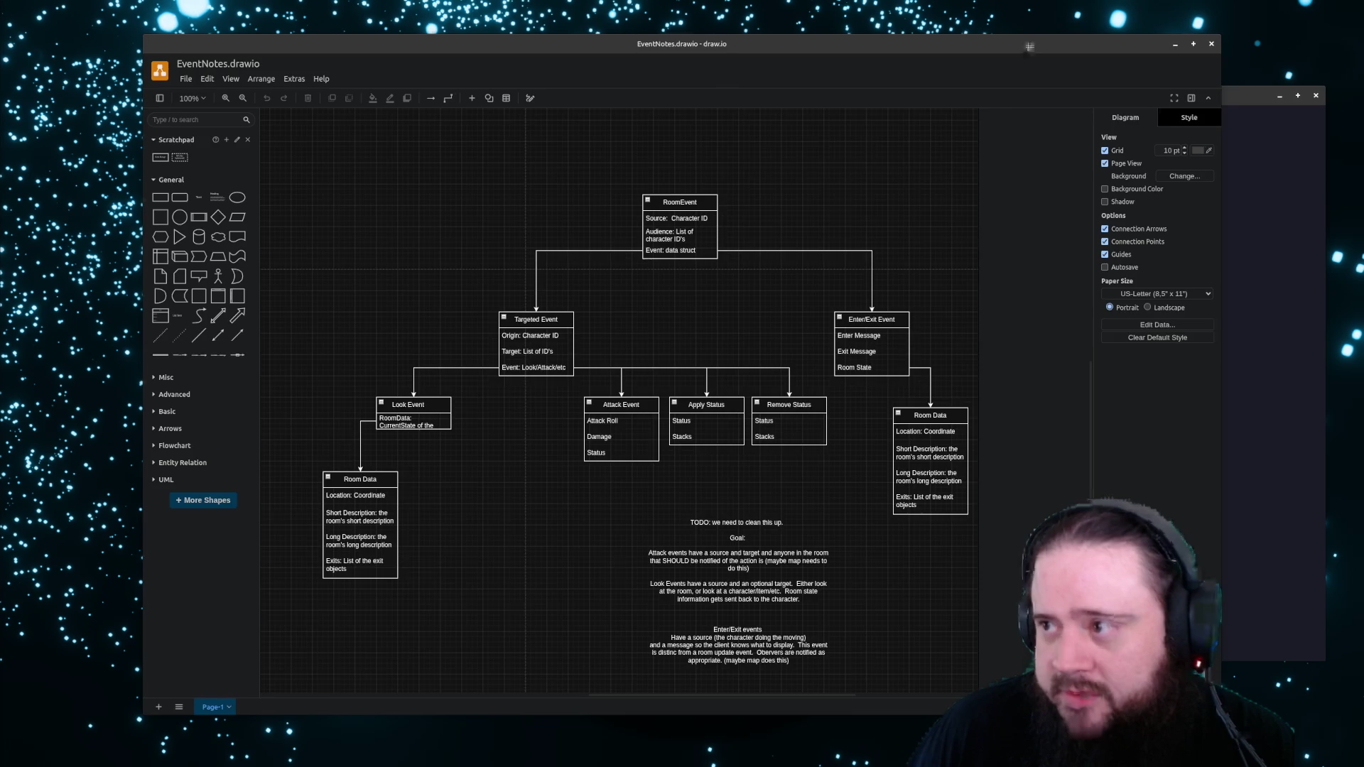
{"action": "left_click_drag", "start_coordinate": [1030, 45], "coordinate": [1053, 41]}
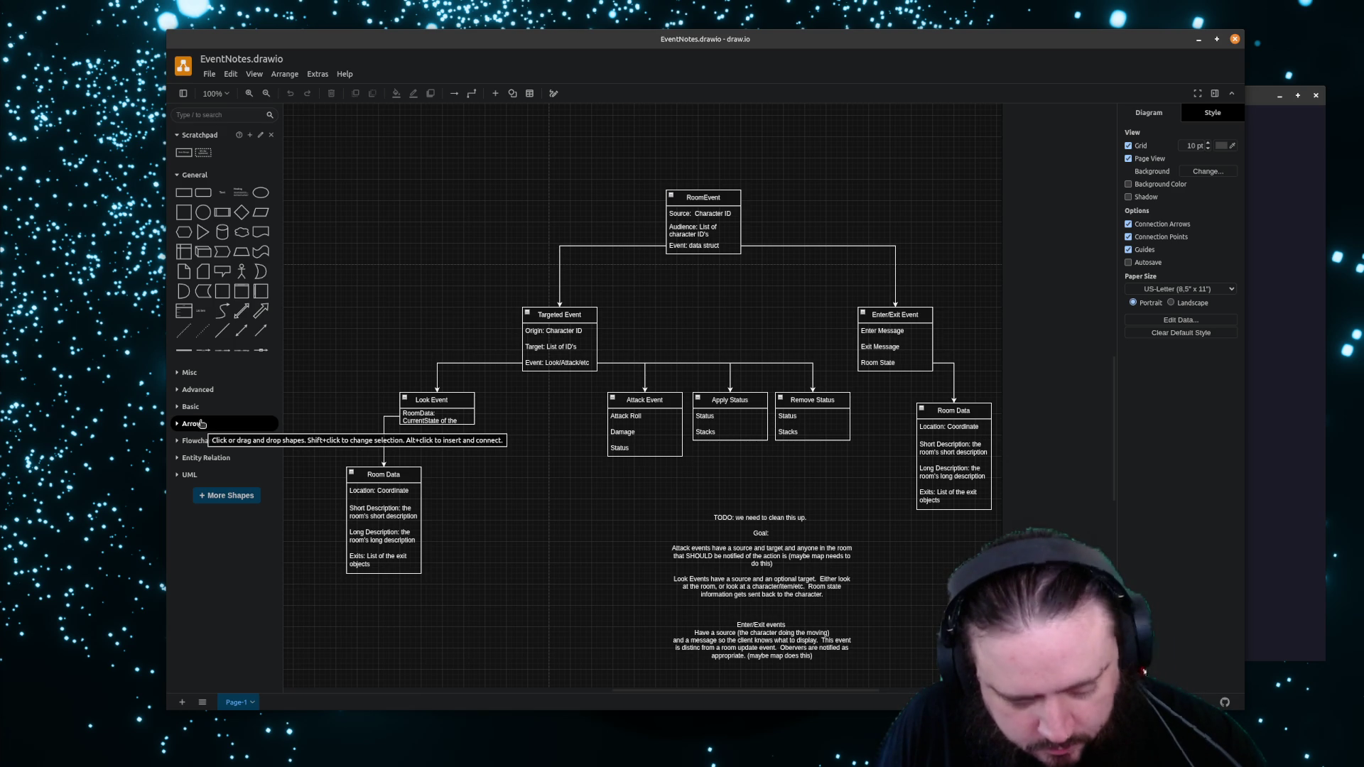
Place two Game Manager boxes side by side above the diagram and connect them
{"action": "left_click", "coordinate": [754, 592]}
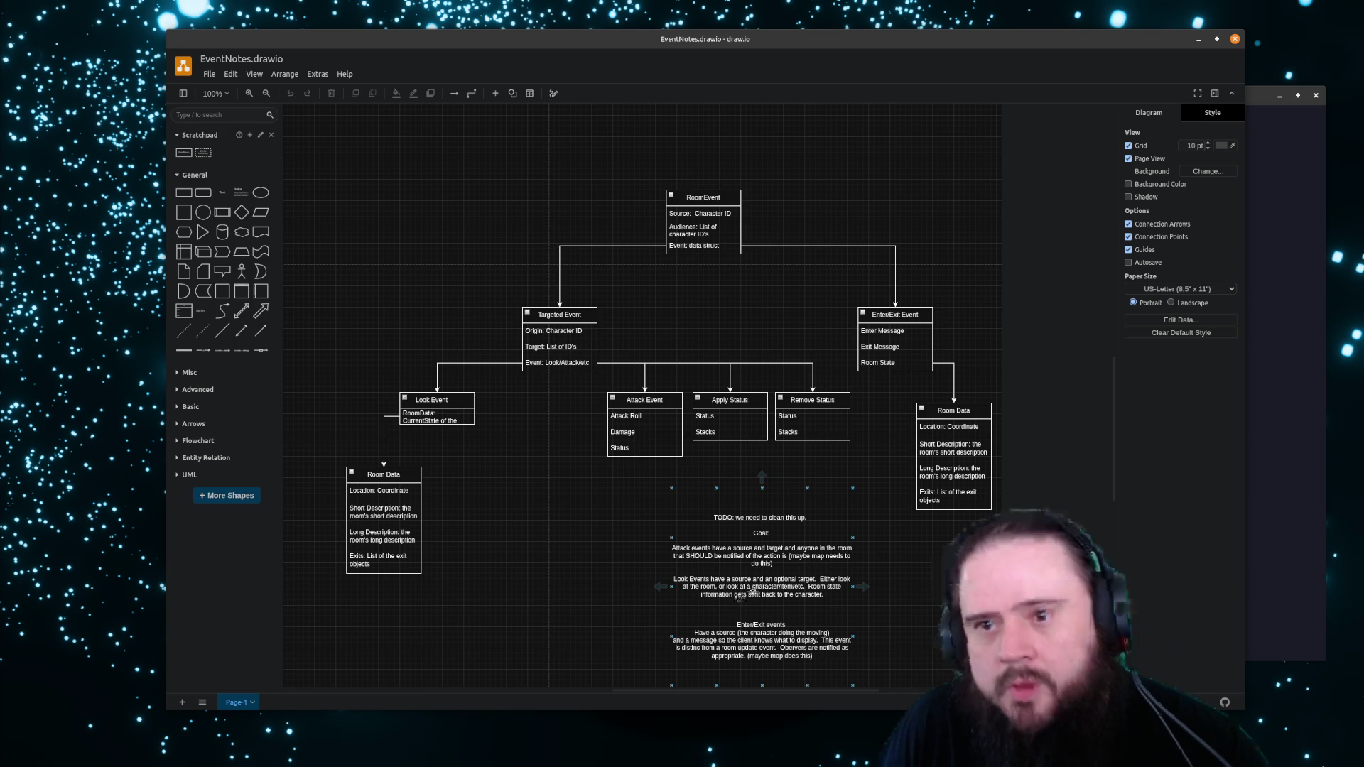
{"action": "left_click", "coordinate": [369, 270]}
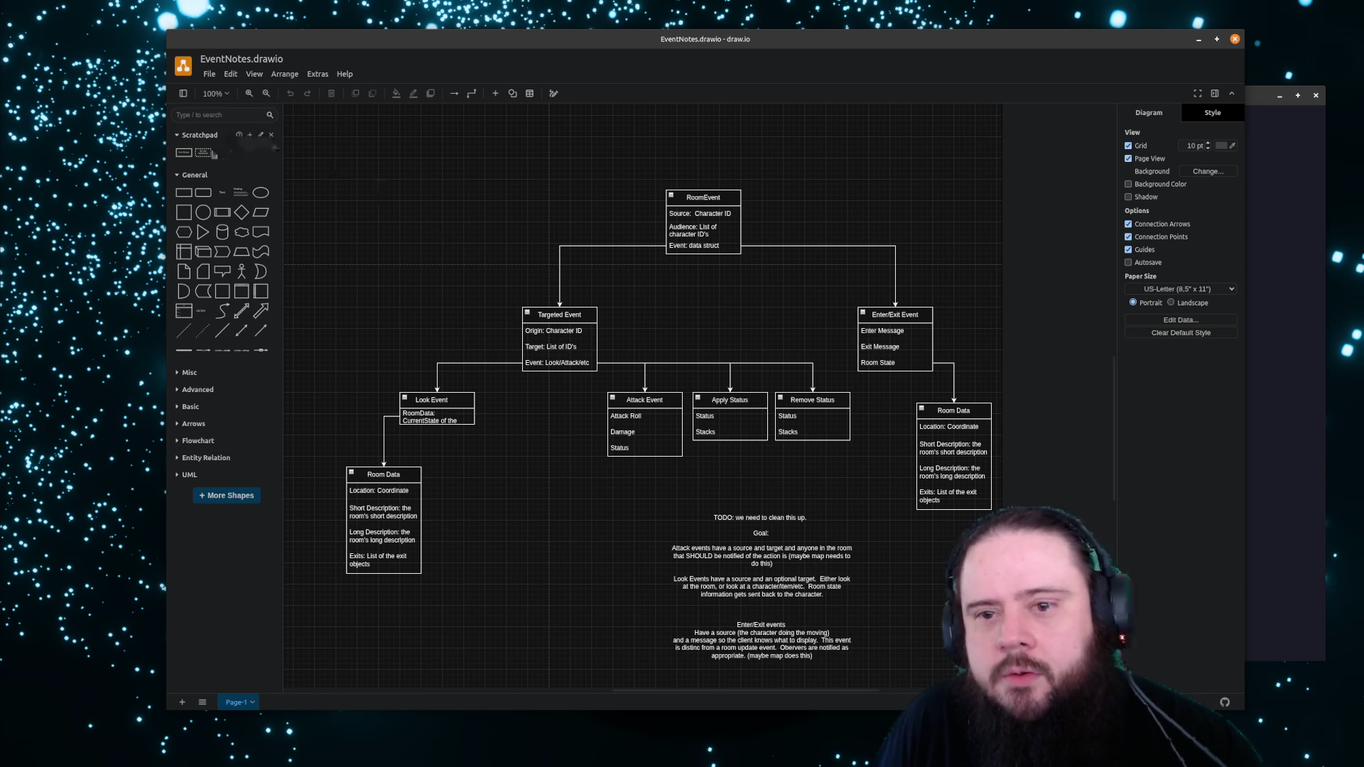
{"action": "left_click_drag", "start_coordinate": [188, 152], "coordinate": [400, 162]}
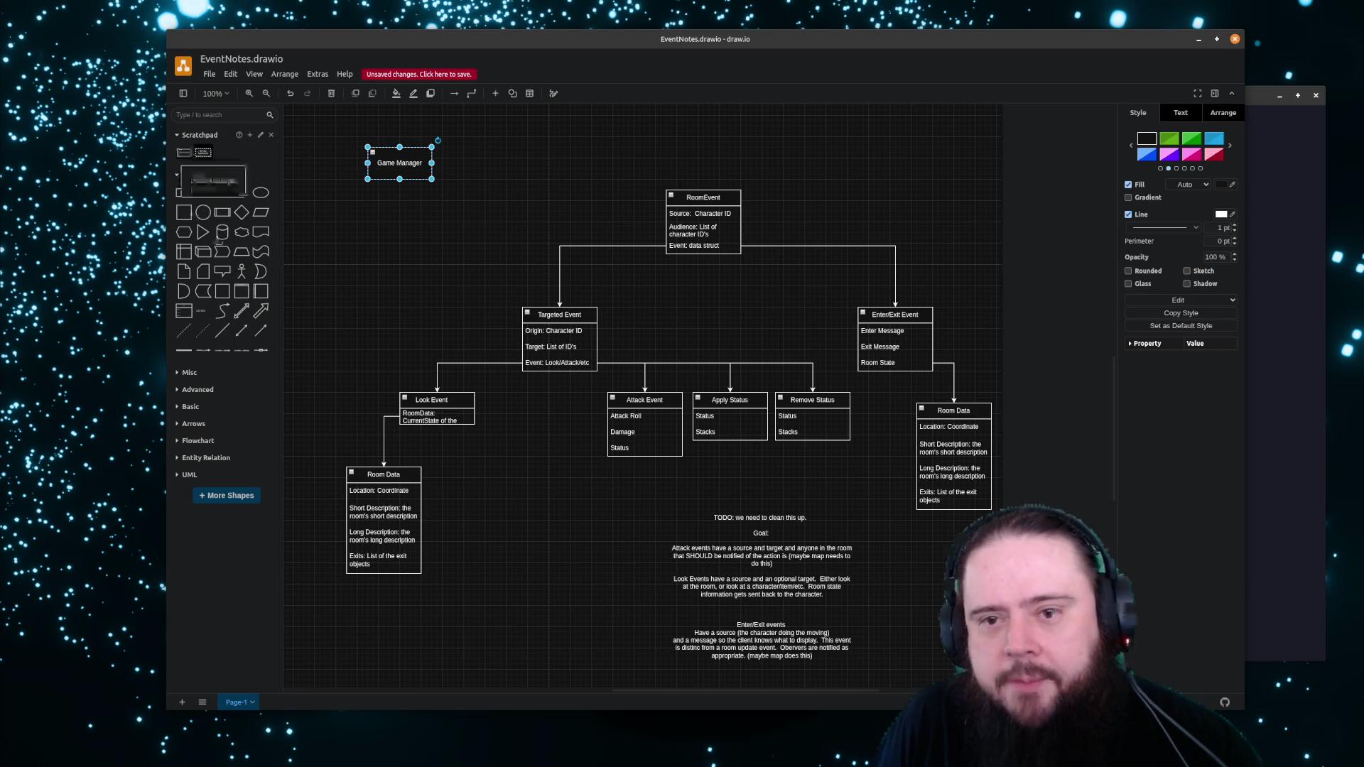
{"action": "left_click_drag", "start_coordinate": [216, 181], "coordinate": [566, 163]}
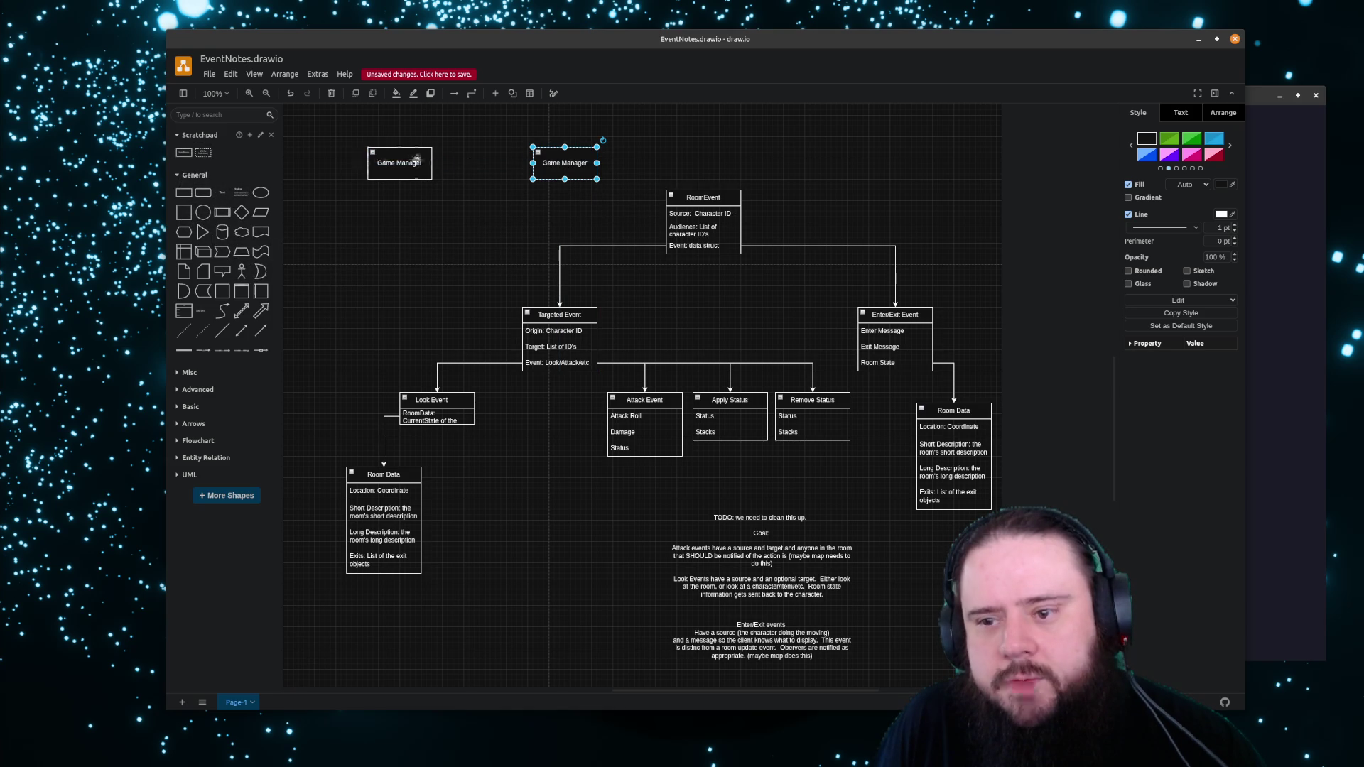
{"action": "mouse_move", "coordinate": [526, 164]}
{"action": "left_click_drag", "start_coordinate": [528, 163], "coordinate": [426, 163]}
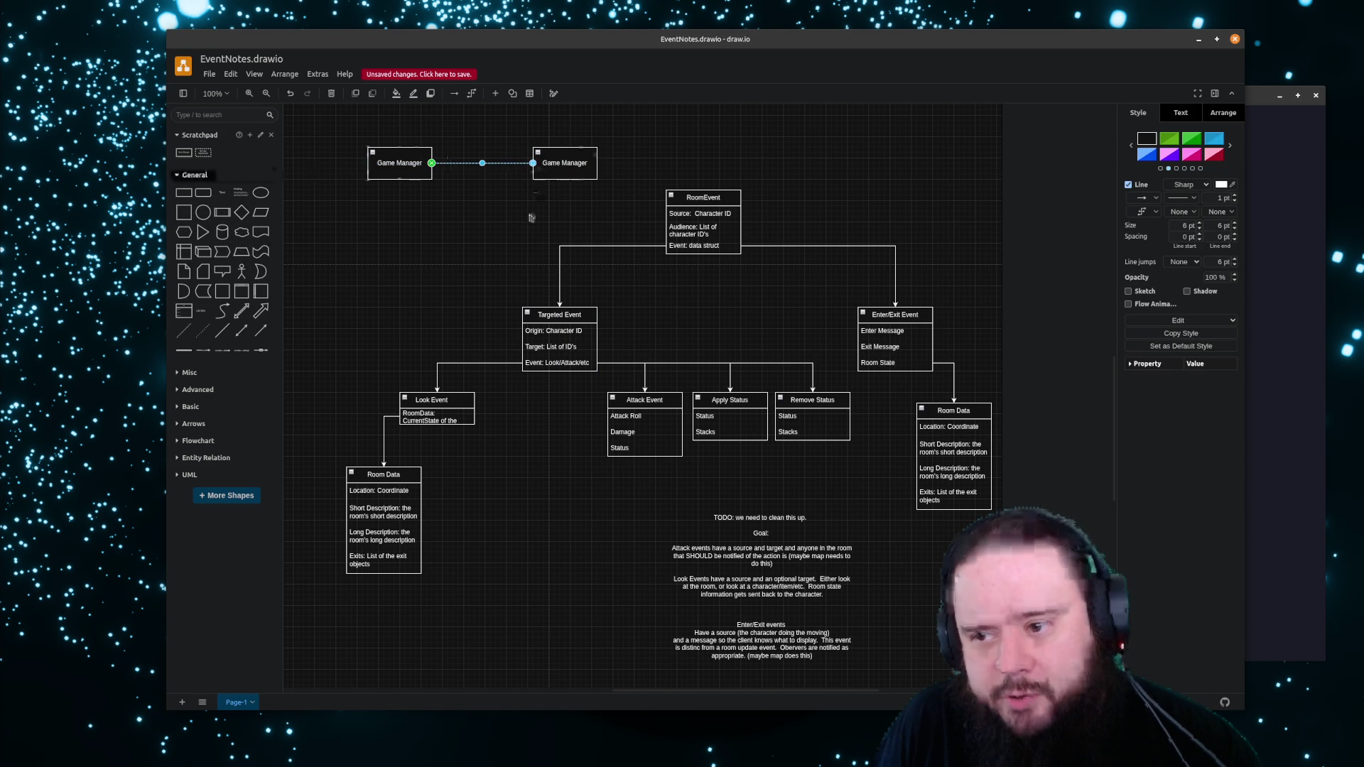
Make room above and connect both Game Manager boxes up to the top one, rerouting the left connector
{"action": "left_click", "coordinate": [532, 215]}
{"action": "mouse_move", "coordinate": [533, 213]}
{"action": "left_mouse_down"}
{"action": "mouse_move", "coordinate": [505, 372]}
{"action": "mouse_move", "coordinate": [513, 257]}
{"action": "left_mouse_up"}
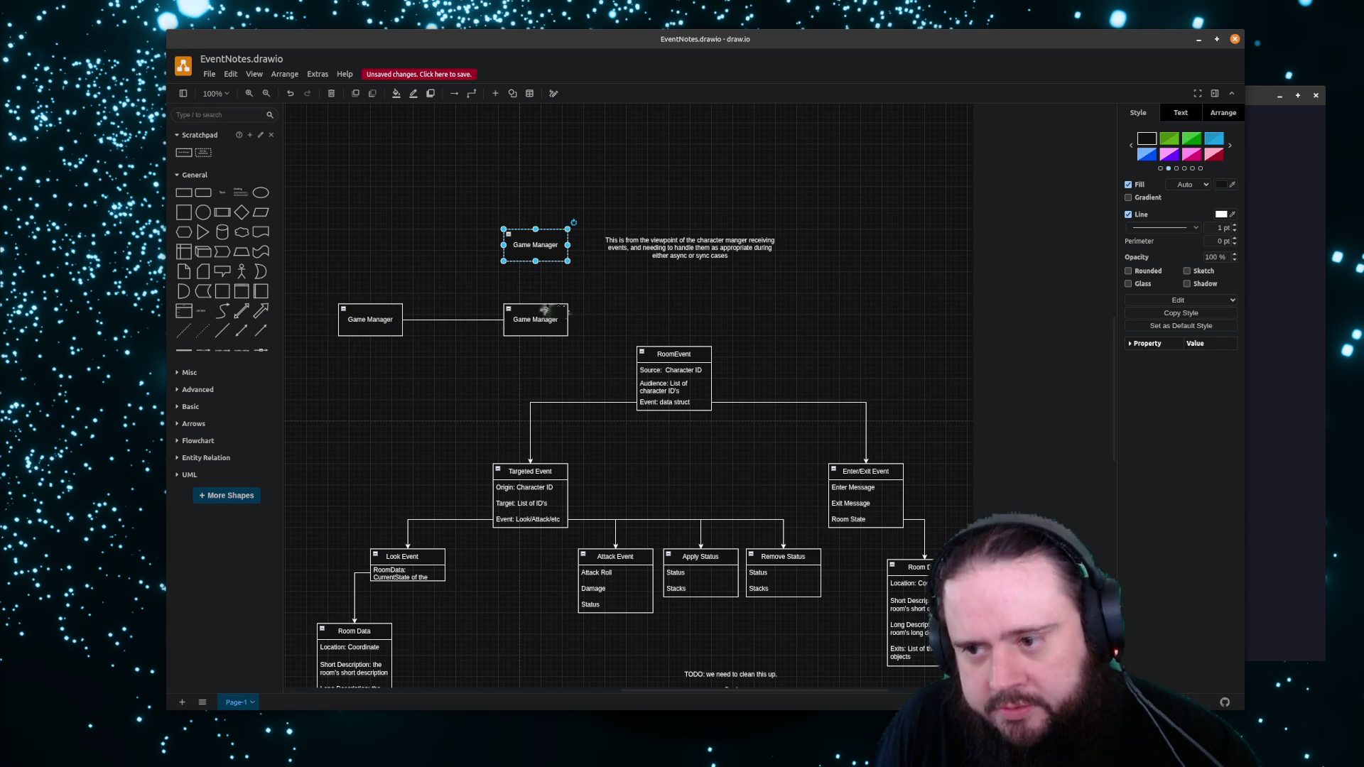
{"action": "left_click_drag", "start_coordinate": [535, 298], "coordinate": [537, 262]}
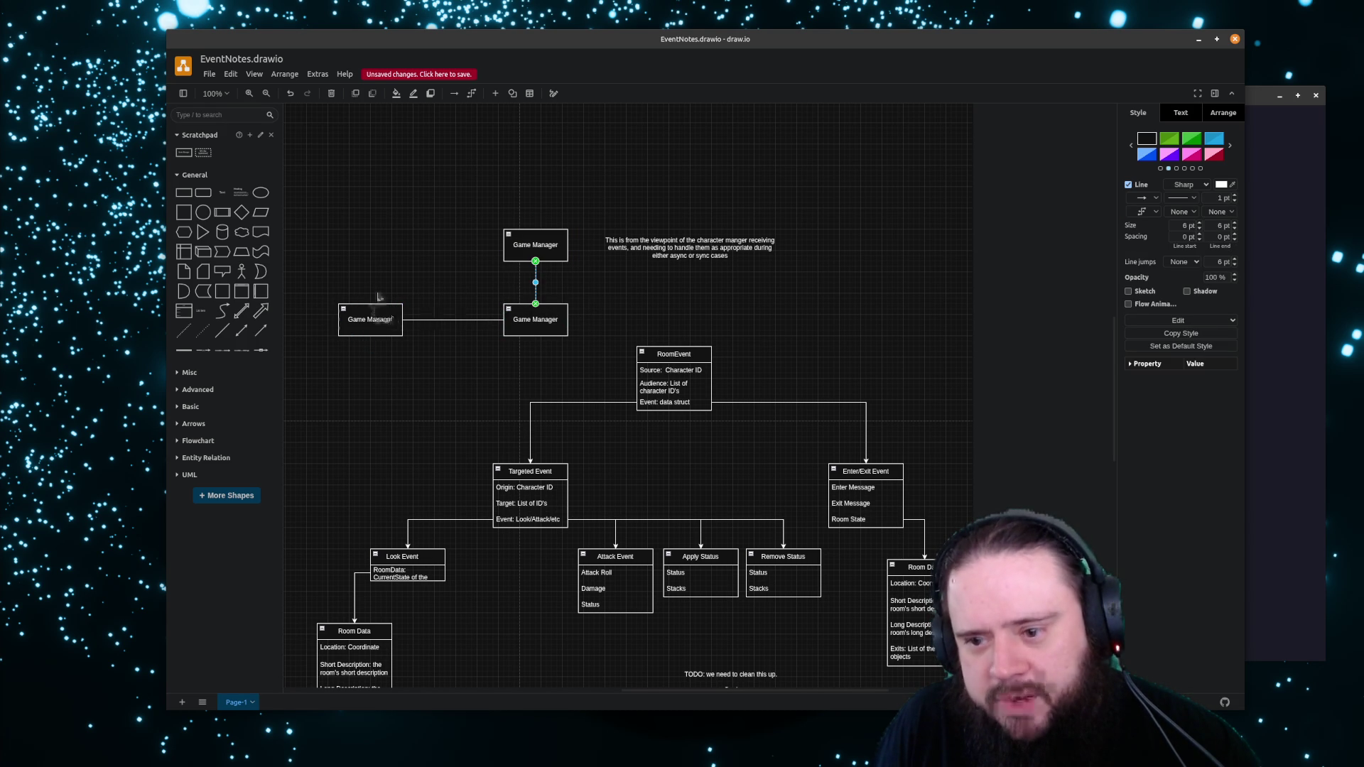
{"action": "left_click_drag", "start_coordinate": [369, 304], "coordinate": [505, 247]}
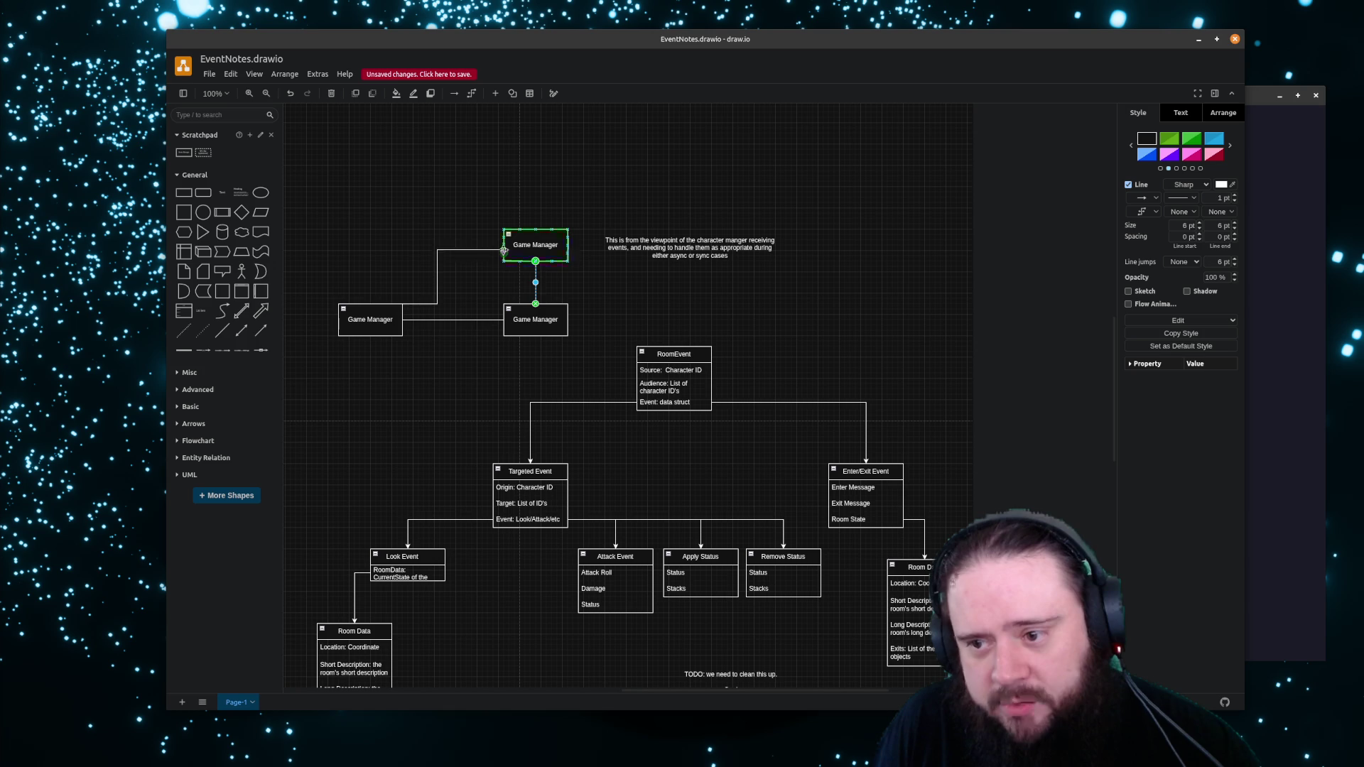
{"action": "left_click_drag", "start_coordinate": [437, 276], "coordinate": [353, 255]}
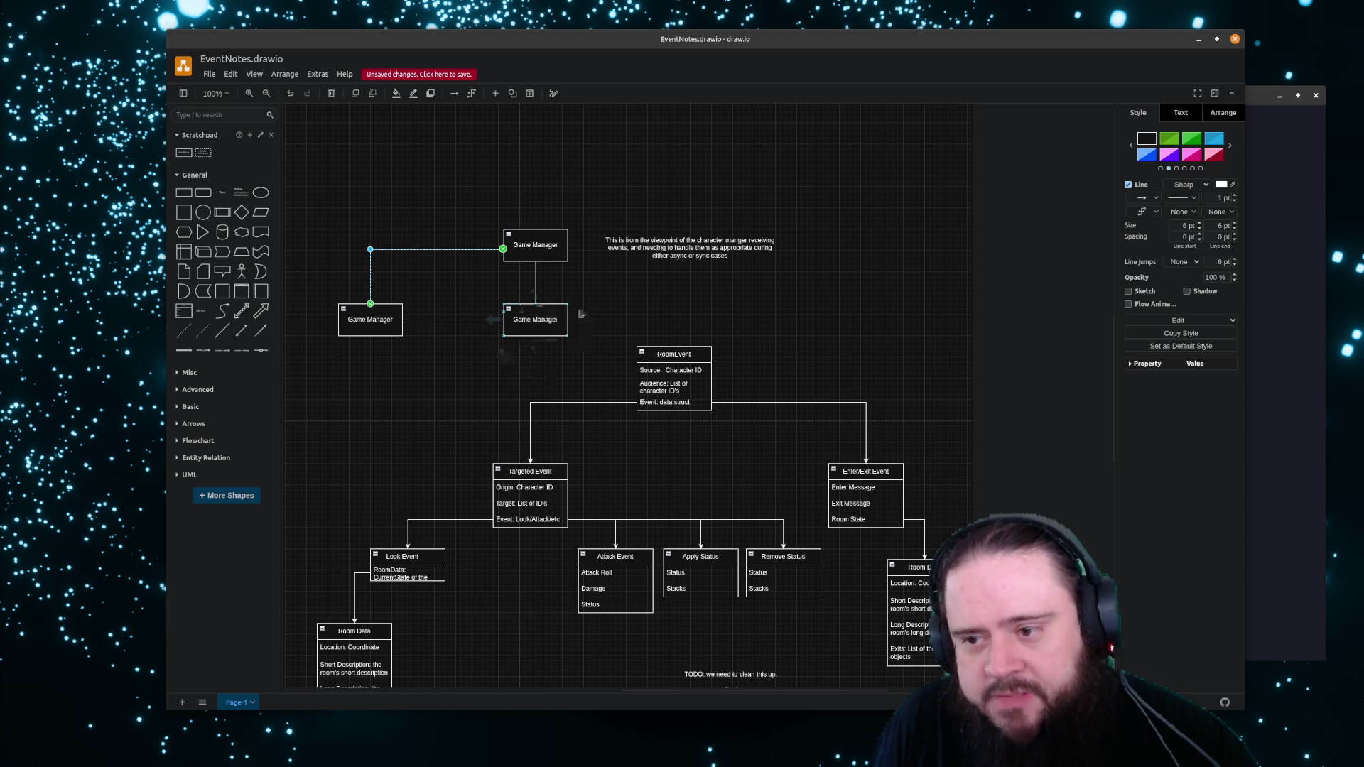
{"action": "left_click", "coordinate": [682, 369]}
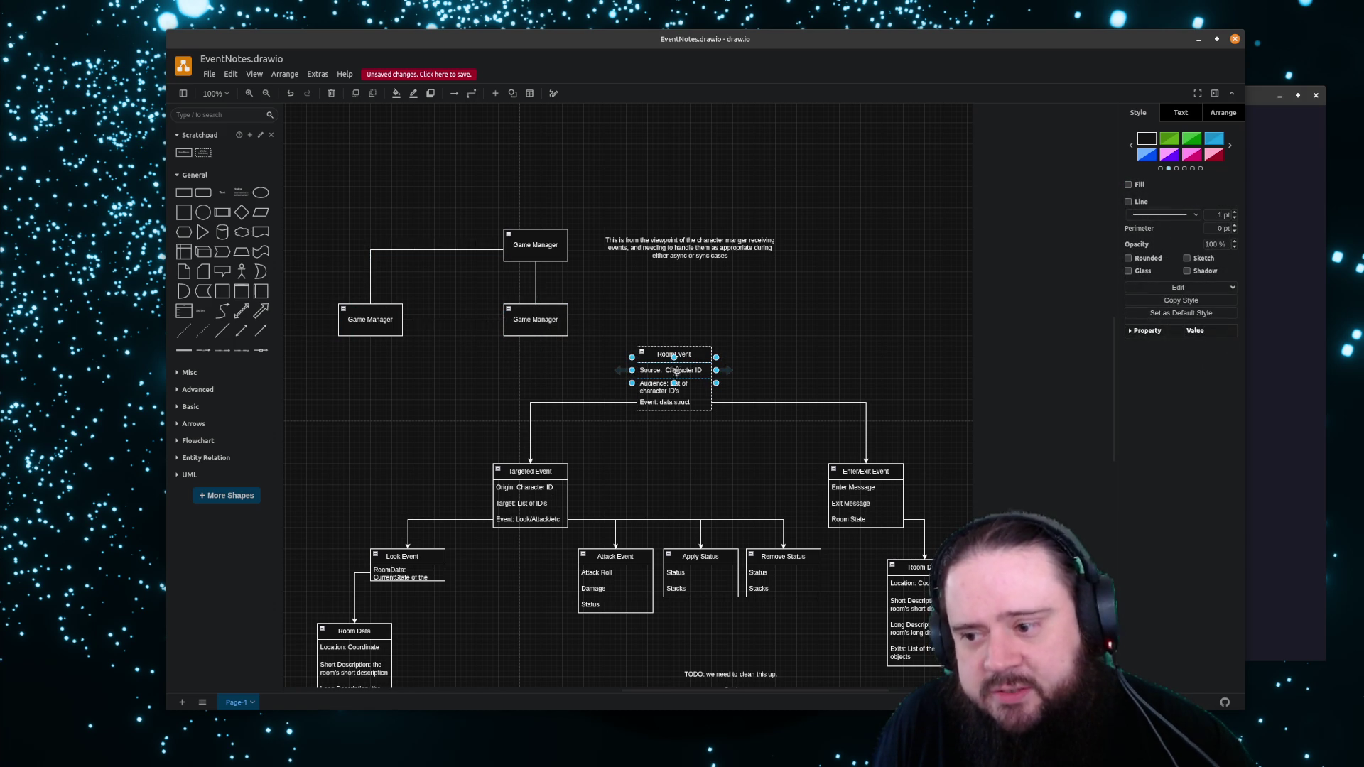
{"action": "double_click", "coordinate": [674, 369]}
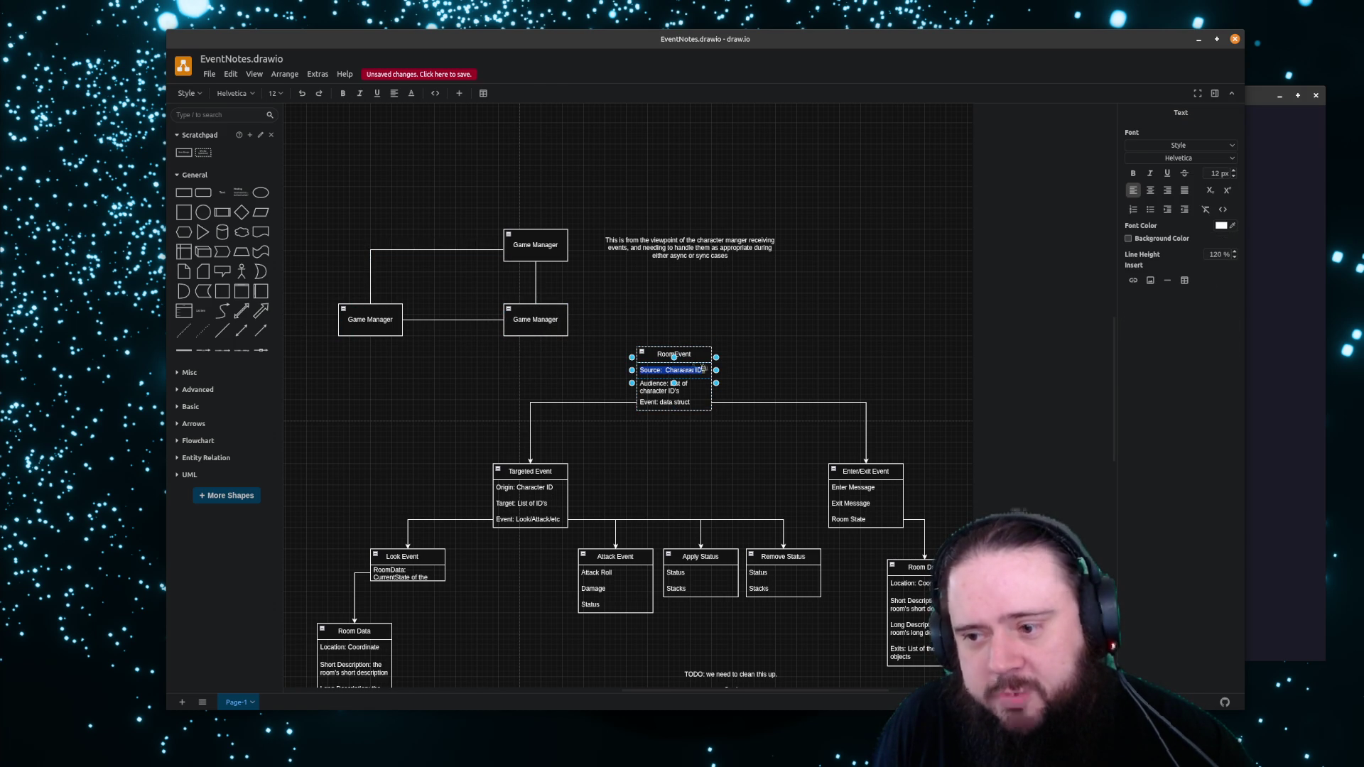
{"action": "key", "text": "Escape"}
{"action": "left_click", "coordinate": [675, 370]}
{"action": "double_click", "coordinate": [674, 370]}
{"action": "key", "text": "Escape"}
{"action": "key", "text": "Escape"}
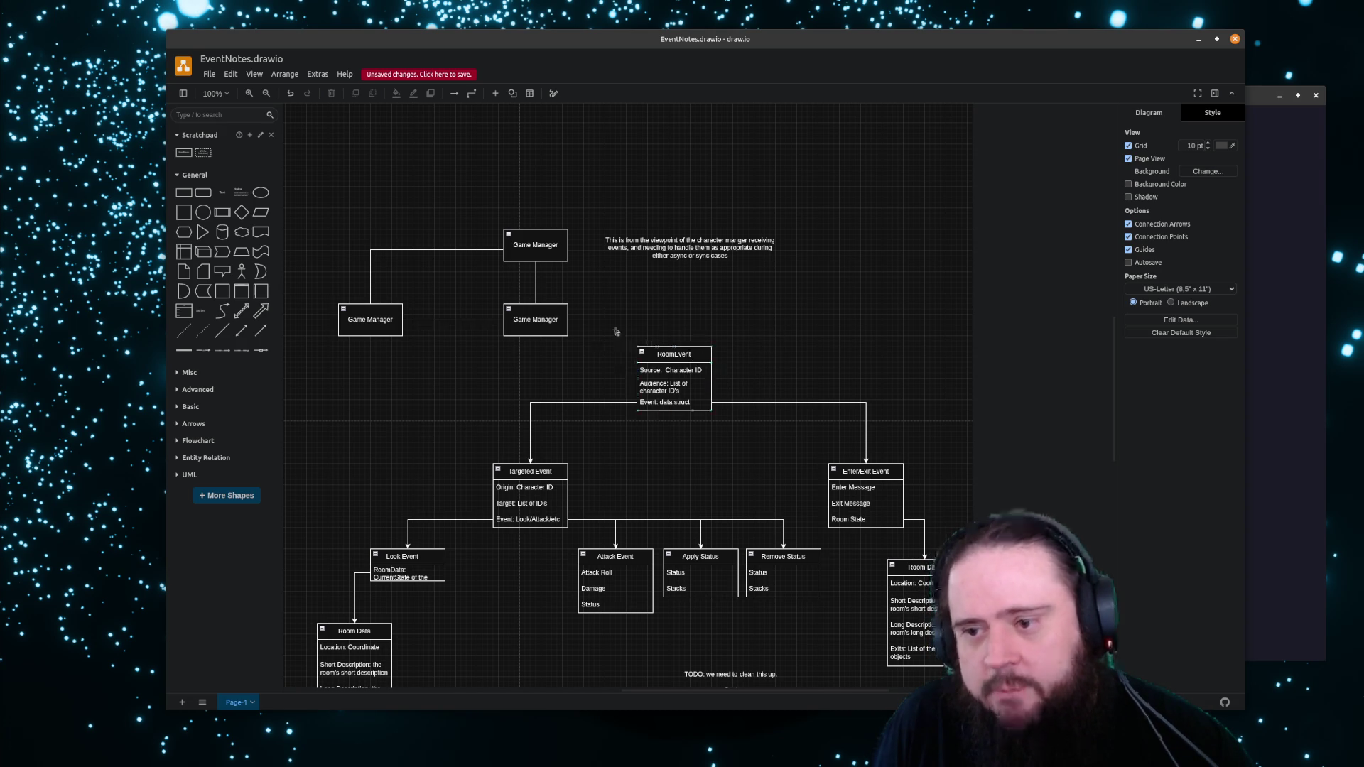
Delete the three Game Manager boxes and their dangling connectors
{"action": "left_click_drag", "start_coordinate": [343, 202], "coordinate": [456, 339]}
{"action": "left_click", "coordinate": [527, 252]}
{"action": "key", "text": "Delete"}
{"action": "left_click", "coordinate": [392, 305]}
{"action": "key", "text": "Delete"}
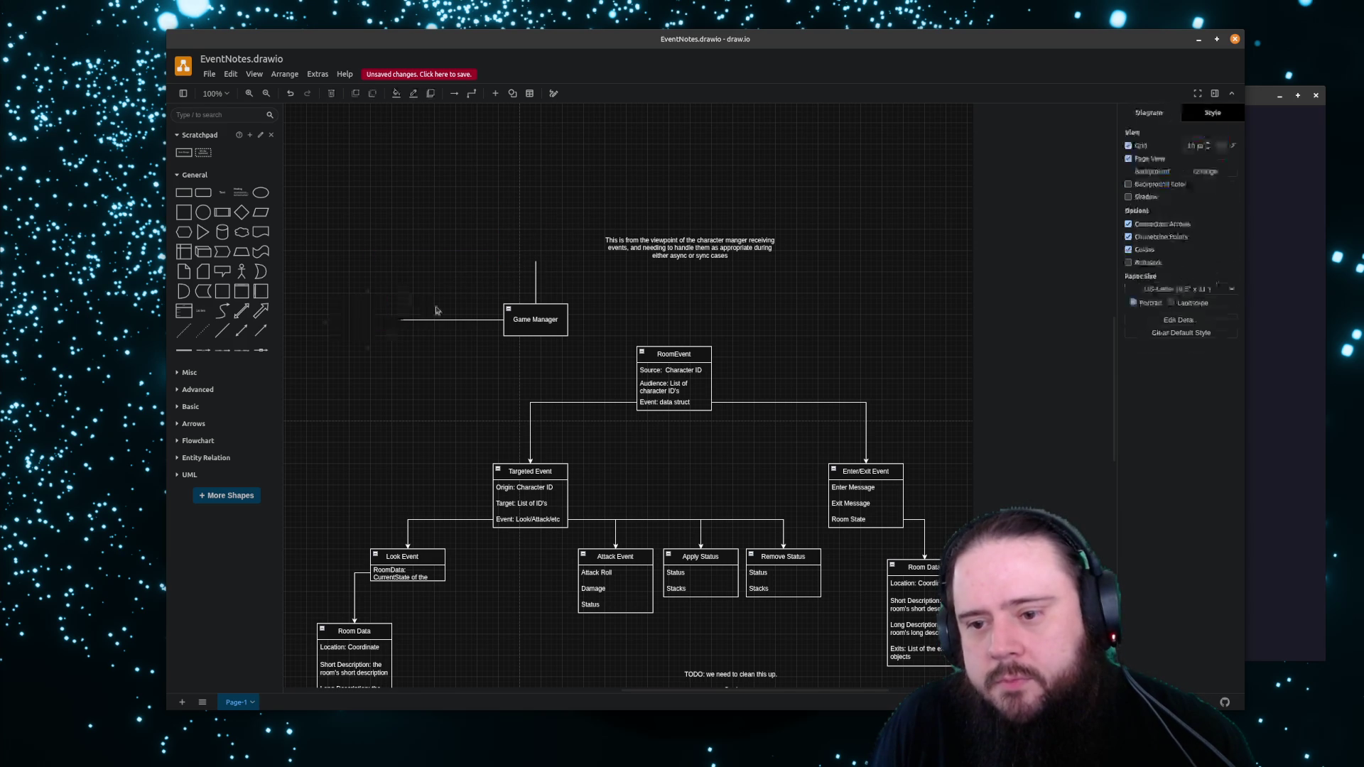
{"action": "left_click", "coordinate": [451, 318]}
{"action": "key", "text": "Delete"}
{"action": "left_click", "coordinate": [534, 275]}
{"action": "key", "text": "Delete"}
{"action": "left_click", "coordinate": [540, 309]}
{"action": "key", "text": "Delete"}
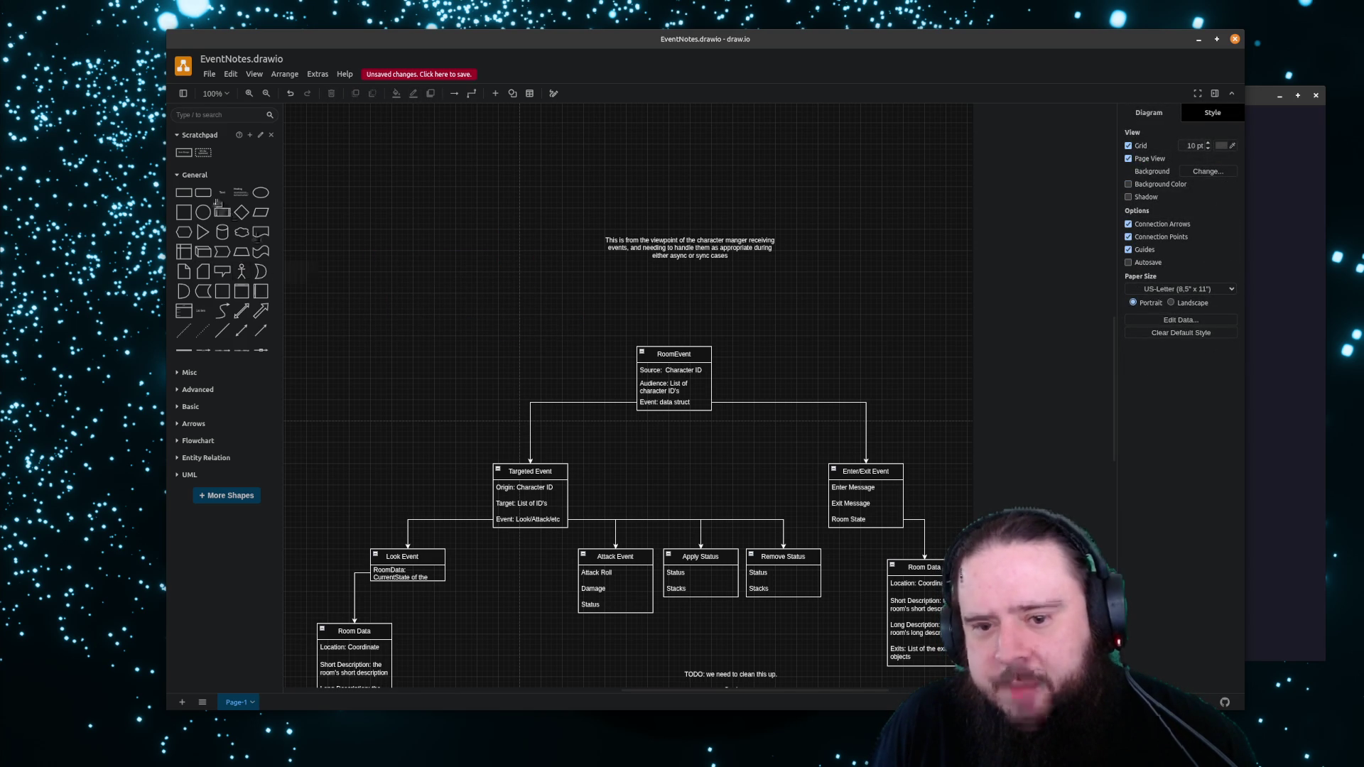
Place two fresh Game Manager boxes above RoomEvent and join them with a connector
{"action": "left_click", "coordinate": [184, 152]}
{"action": "left_click_drag", "start_coordinate": [602, 347], "coordinate": [579, 305]}
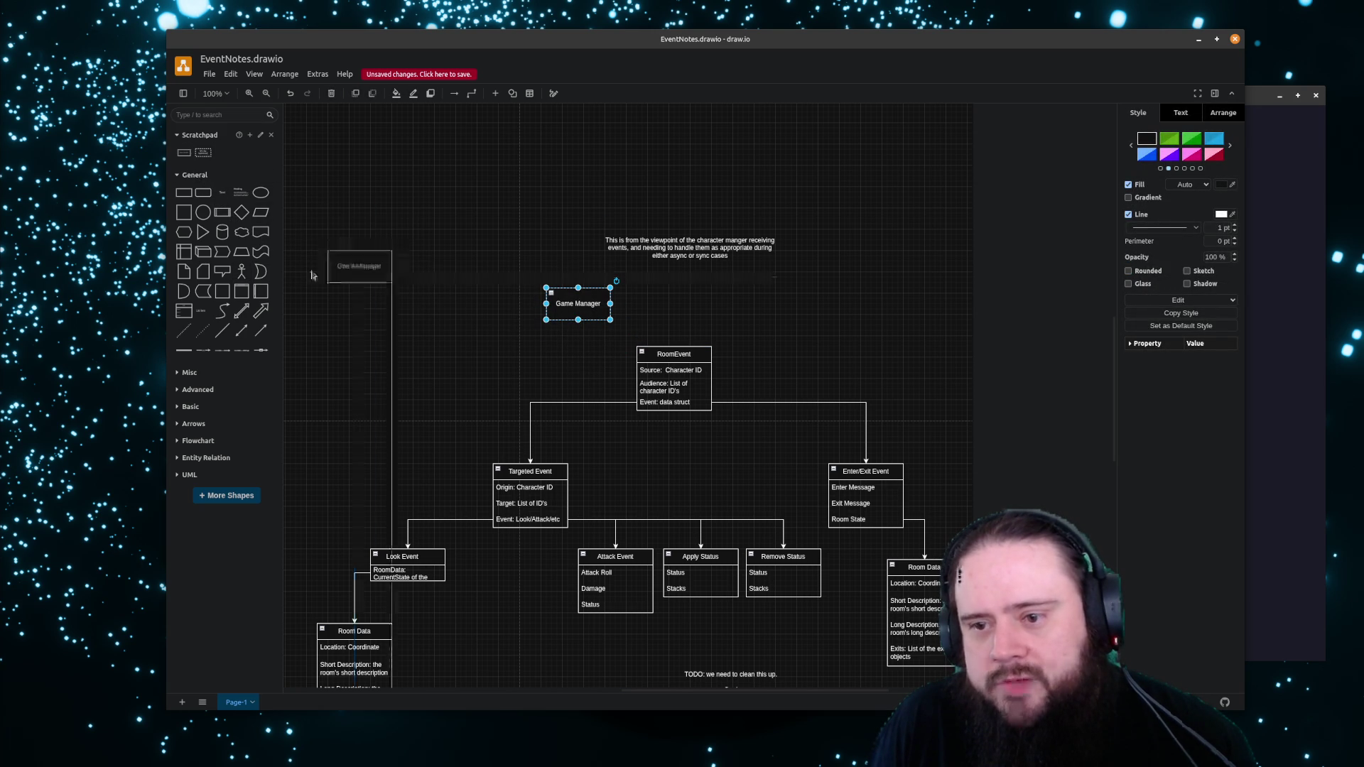
{"action": "left_click_drag", "start_coordinate": [341, 238], "coordinate": [326, 304]}
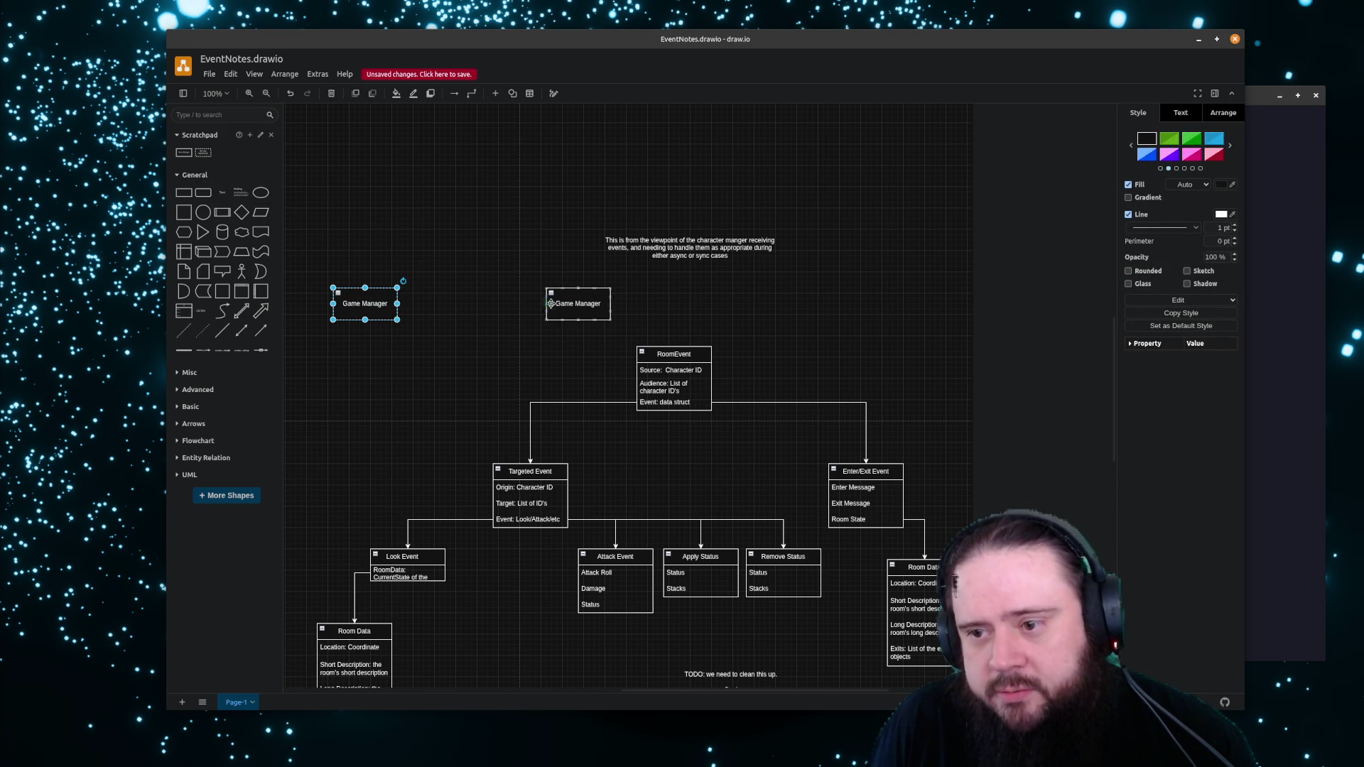
{"action": "left_click_drag", "start_coordinate": [545, 303], "coordinate": [397, 304]}
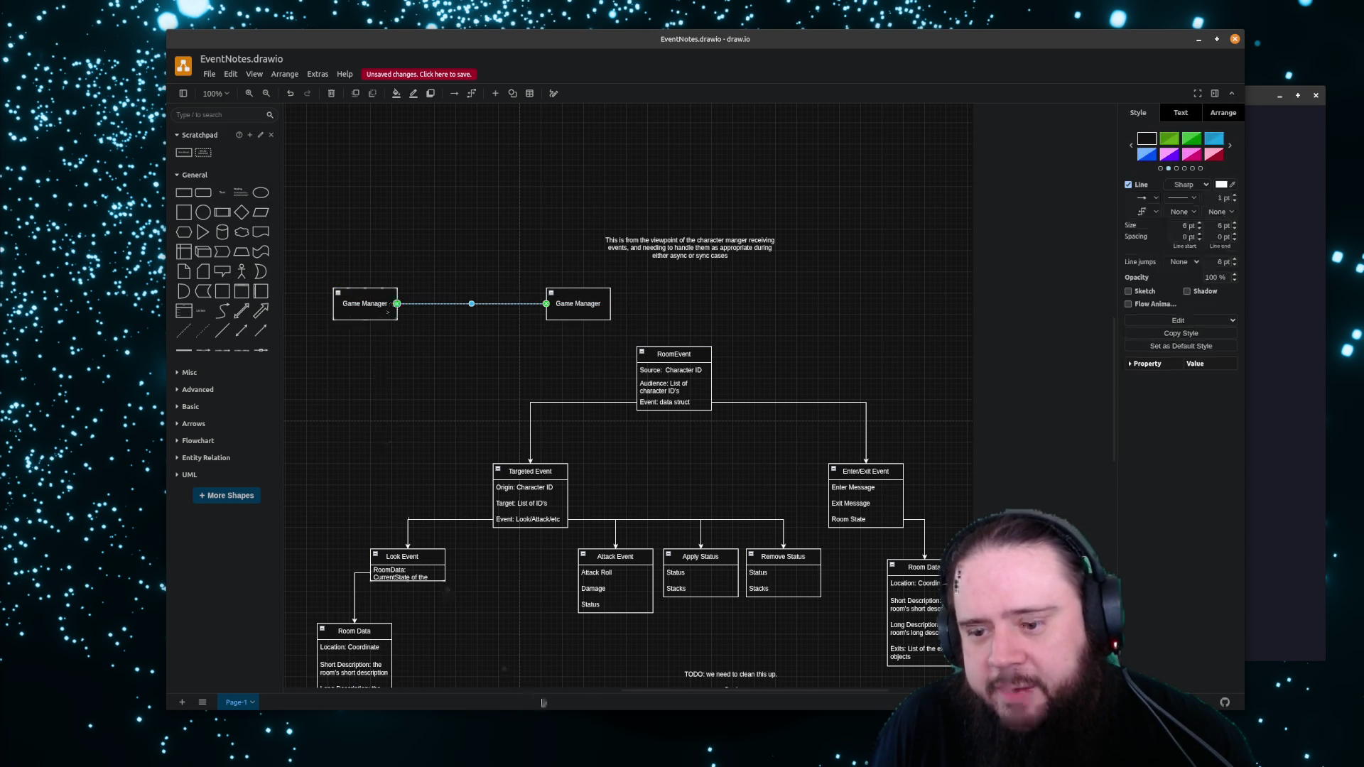
{"action": "scroll", "coordinate": [699, 635], "scroll_direction": "left", "scroll_amount": 5}
{"action": "left_click", "coordinate": [184, 152]}
Add two more Game Manager boxes and align all three in a left-hand column
{"action": "left_click_drag", "start_coordinate": [184, 152], "coordinate": [520, 303]}
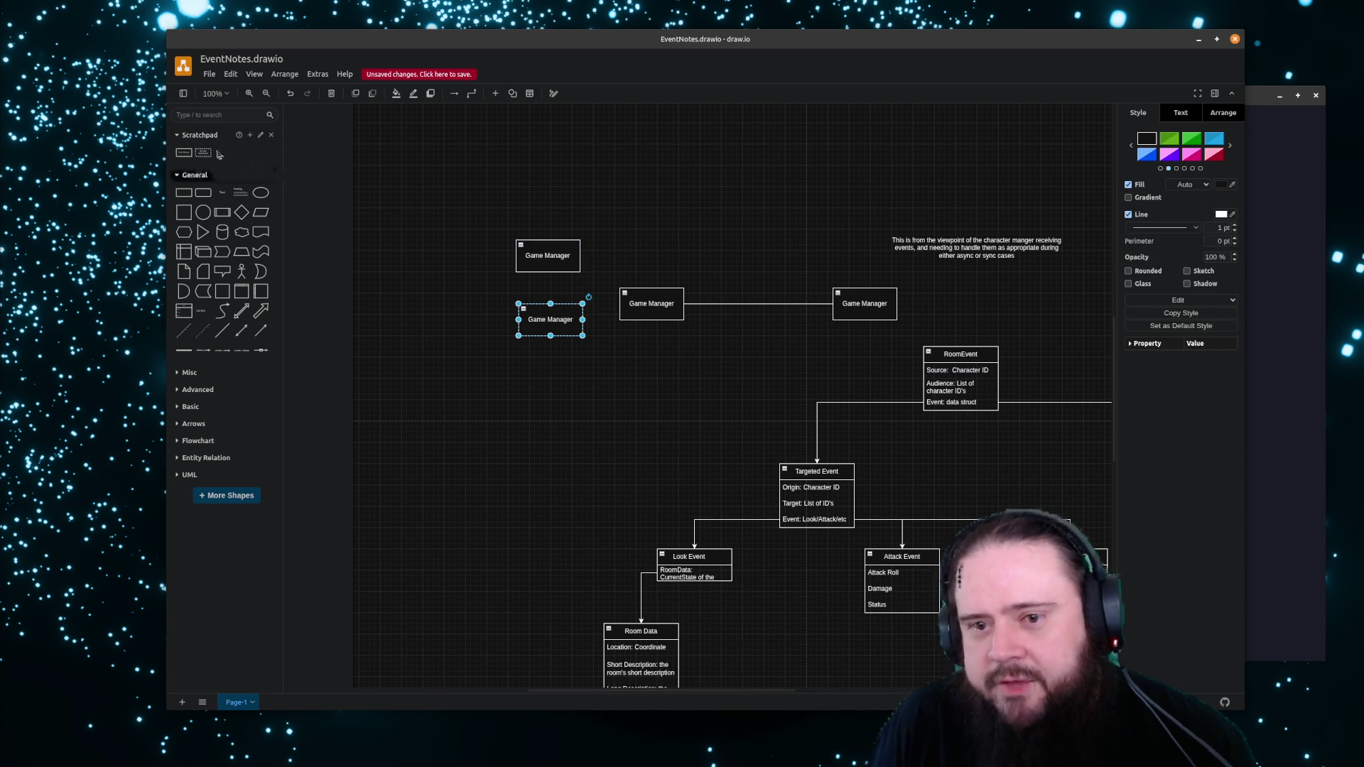
{"action": "left_click_drag", "start_coordinate": [184, 153], "coordinate": [520, 377]}
{"action": "left_click_drag", "start_coordinate": [544, 319], "coordinate": [550, 326]}
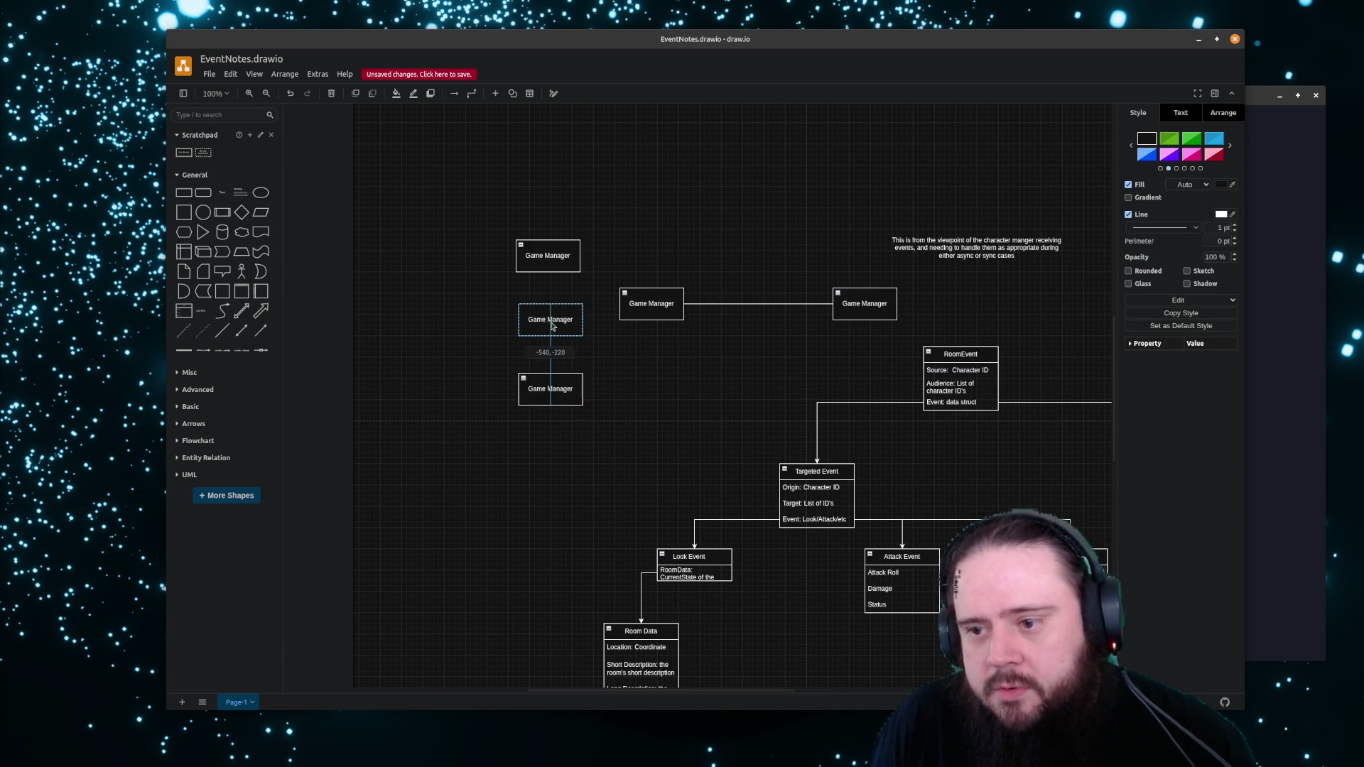
{"action": "left_click_drag", "start_coordinate": [551, 388], "coordinate": [561, 383]}
{"action": "left_click_drag", "start_coordinate": [558, 256], "coordinate": [564, 260]}
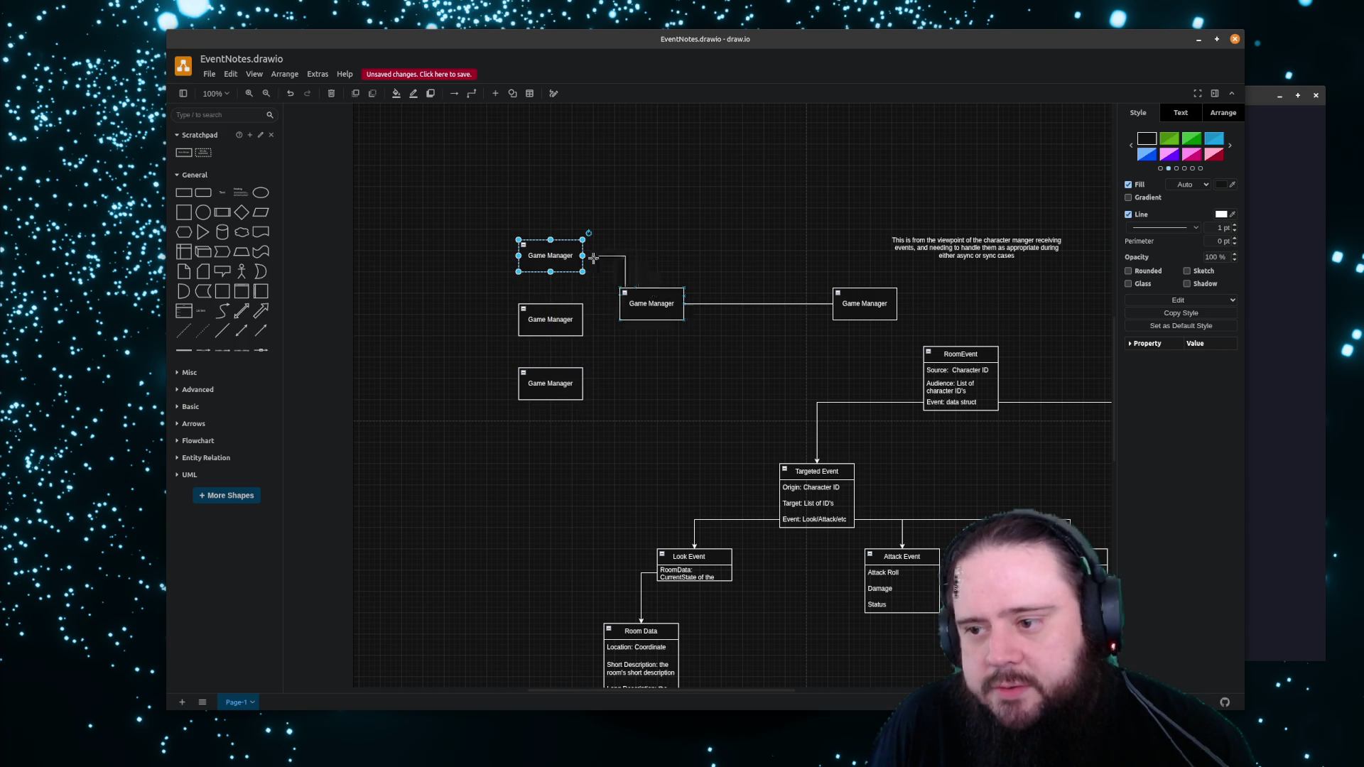
Connect the stacked Game Manager boxes into the central one, removing a misrouted connector
{"action": "left_click_drag", "start_coordinate": [652, 290], "coordinate": [582, 256]}
{"action": "mouse_move", "coordinate": [651, 322]}
{"action": "left_mouse_down"}
{"action": "mouse_move", "coordinate": [583, 320]}
{"action": "mouse_move", "coordinate": [581, 383]}
{"action": "left_mouse_up"}
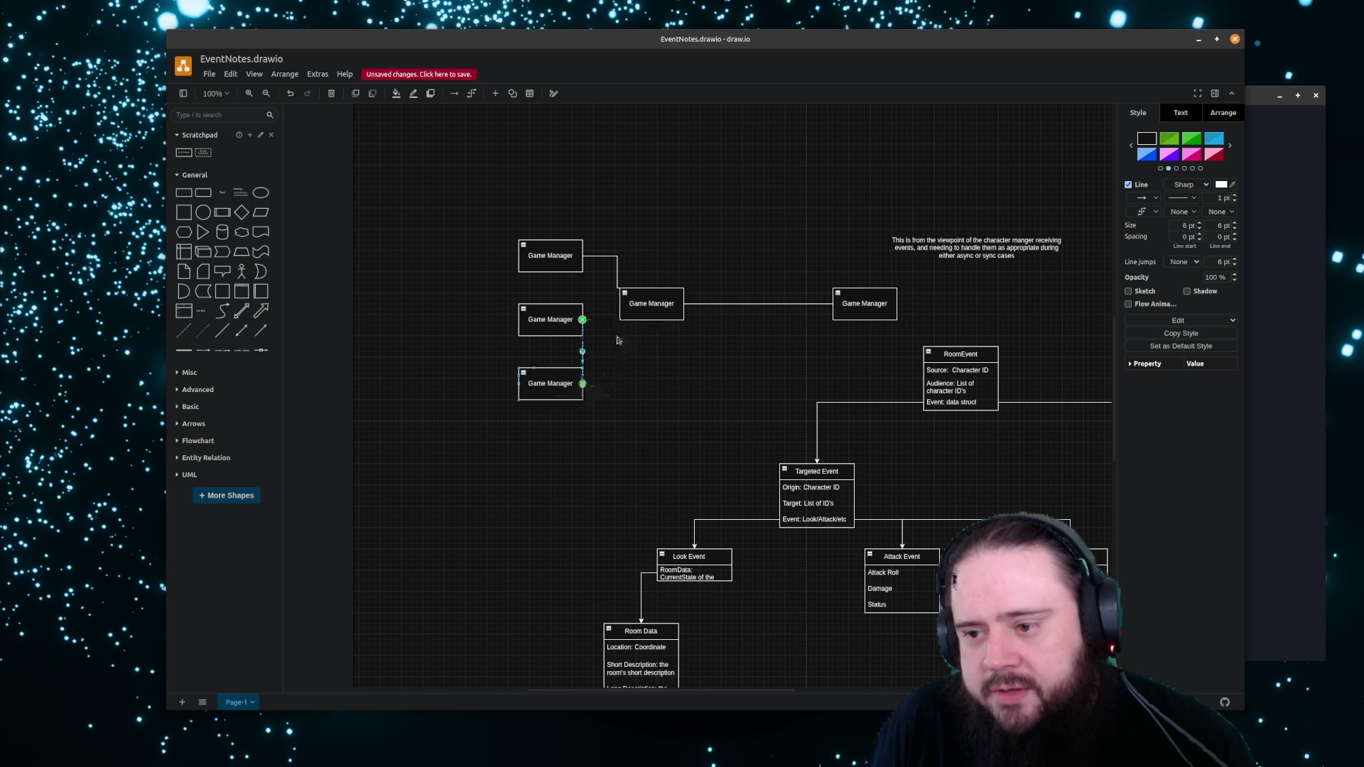
{"action": "key", "text": "Delete"}
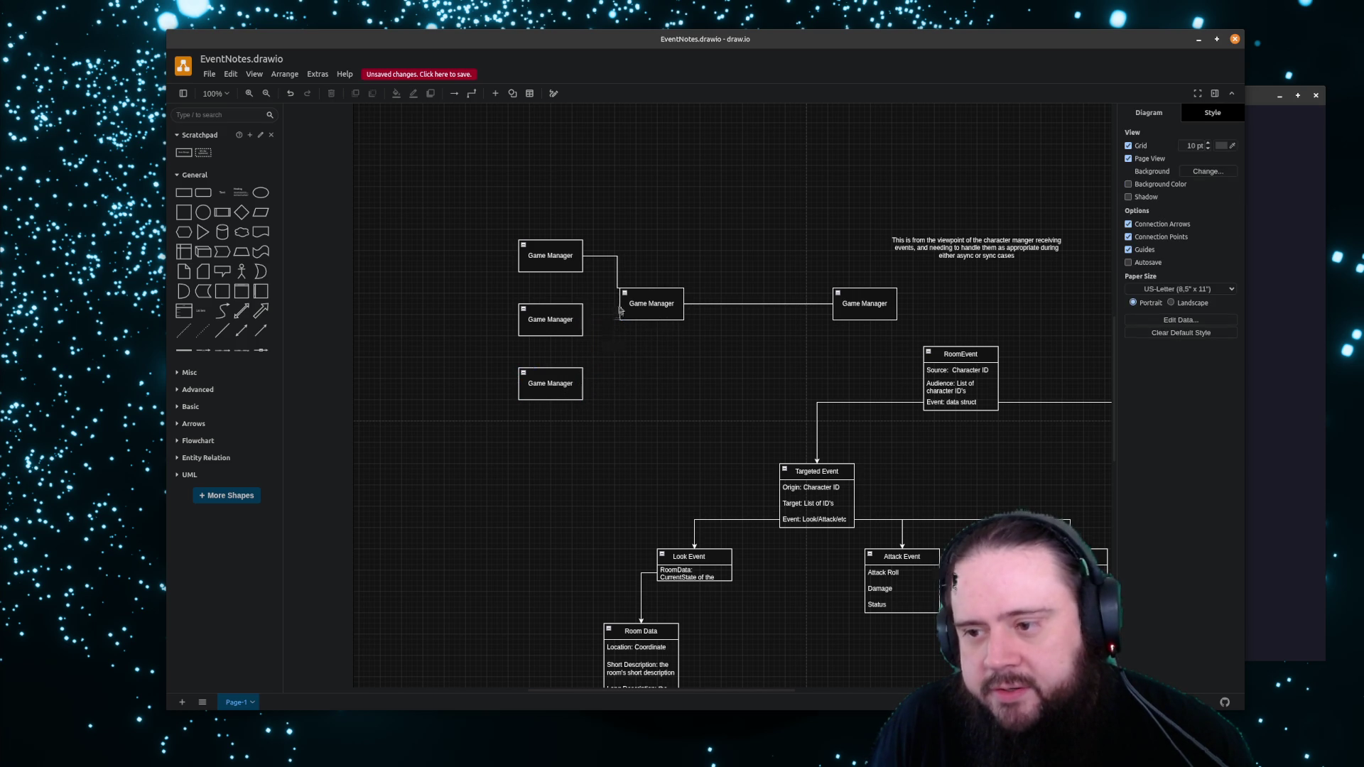
{"action": "mouse_move", "coordinate": [618, 306]}
{"action": "left_mouse_down"}
{"action": "mouse_move", "coordinate": [583, 320]}
{"action": "mouse_move", "coordinate": [583, 384]}
{"action": "left_mouse_up"}
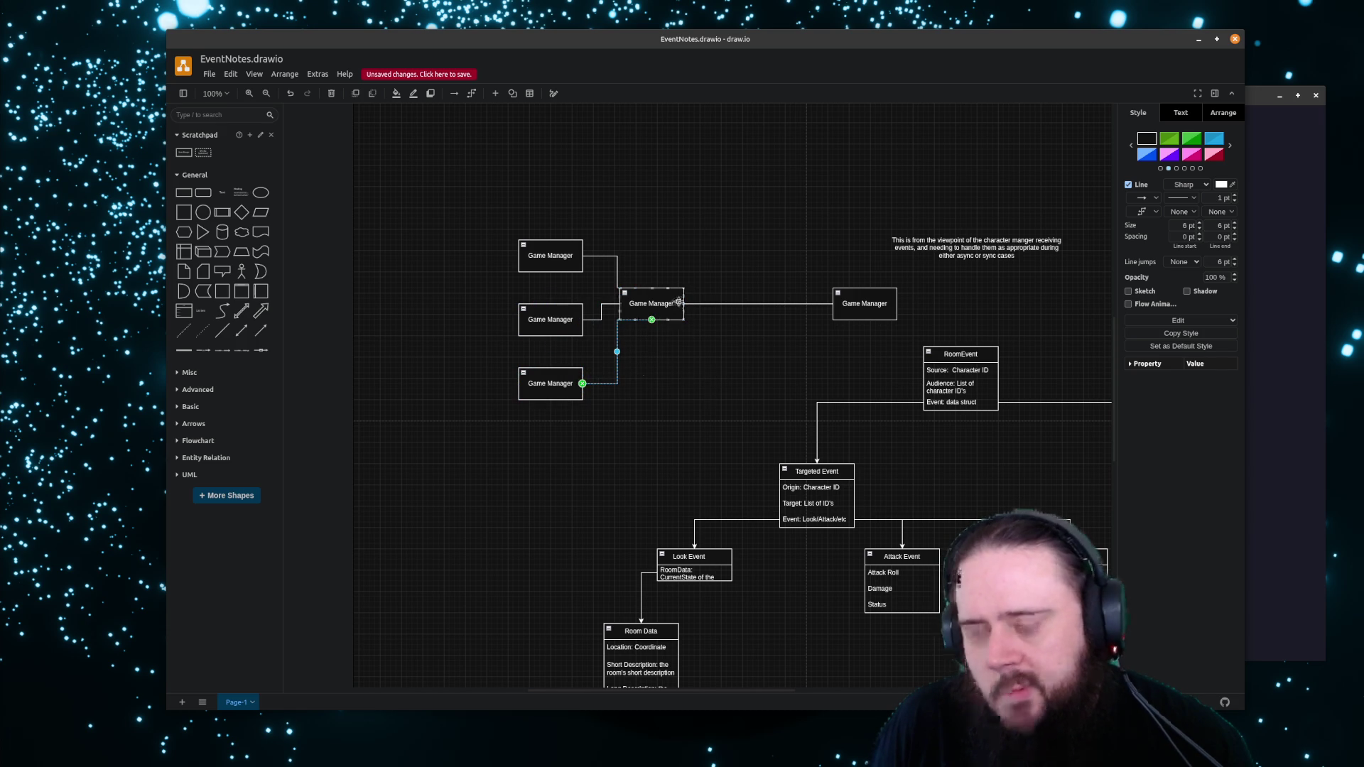
Nudge the central and right Game Manager boxes down so they line up
{"action": "left_click", "coordinate": [663, 307]}
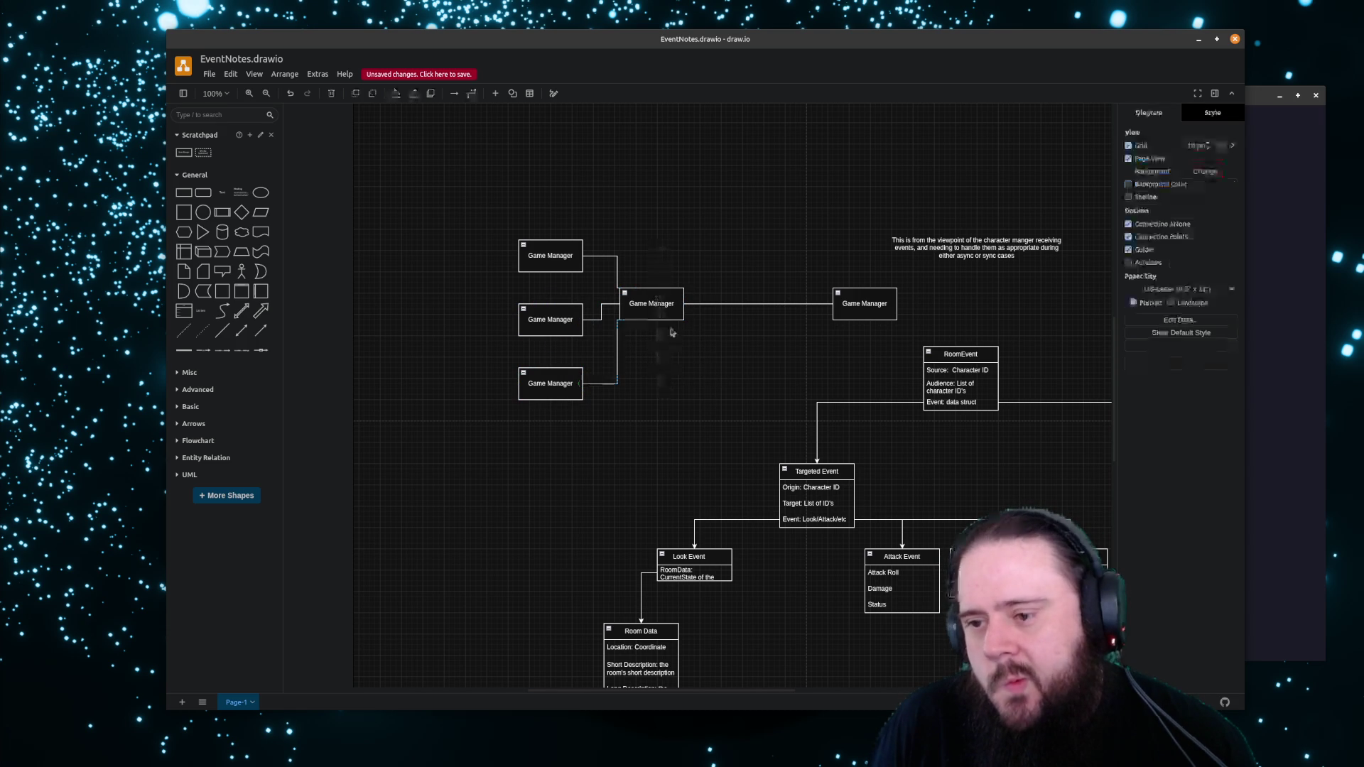
{"action": "left_click_drag", "start_coordinate": [666, 305], "coordinate": [667, 322]}
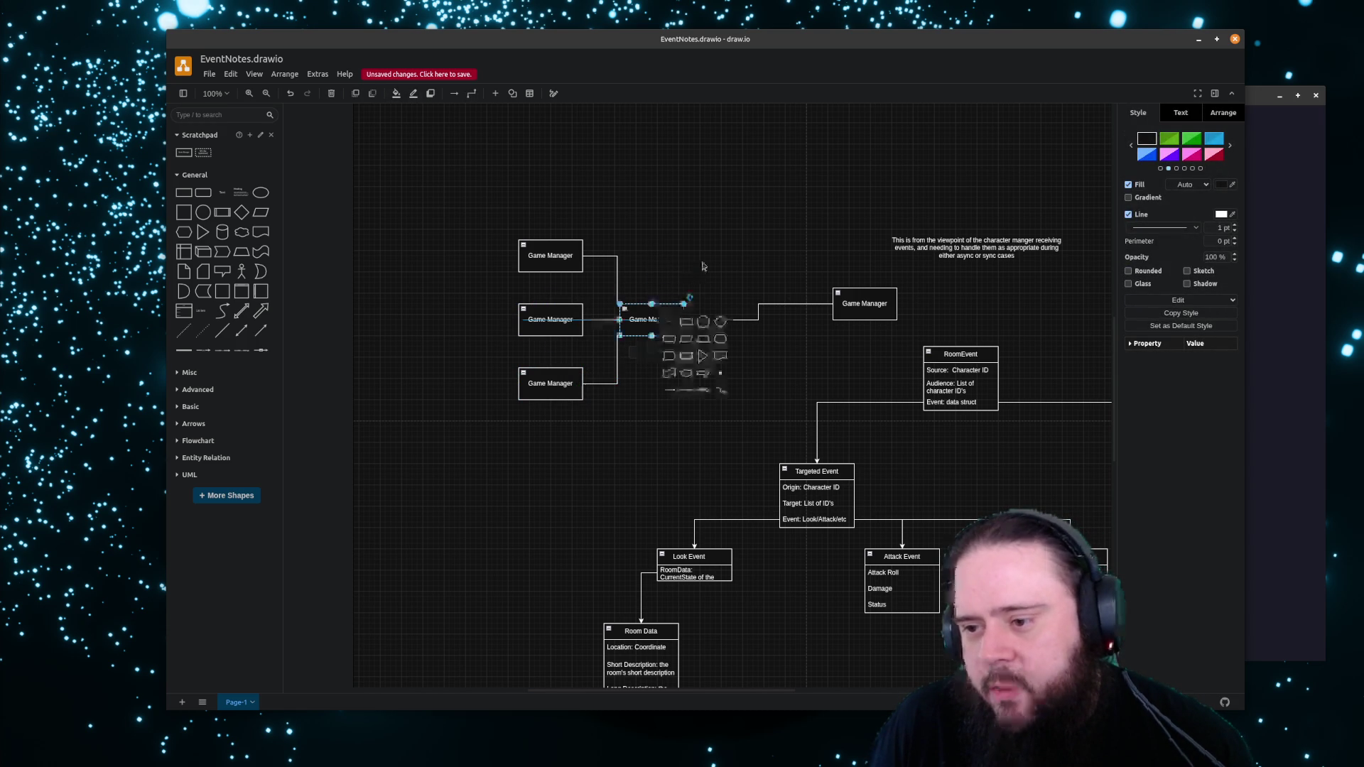
{"action": "left_click", "coordinate": [807, 304]}
{"action": "mouse_move", "coordinate": [870, 302]}
{"action": "left_mouse_down"}
{"action": "mouse_move", "coordinate": [865, 321]}
{"action": "mouse_move", "coordinate": [822, 326]}
{"action": "mouse_move", "coordinate": [838, 320]}
{"action": "left_mouse_up"}
{"action": "left_click", "coordinate": [821, 249]}
{"action": "left_click", "coordinate": [736, 356]}
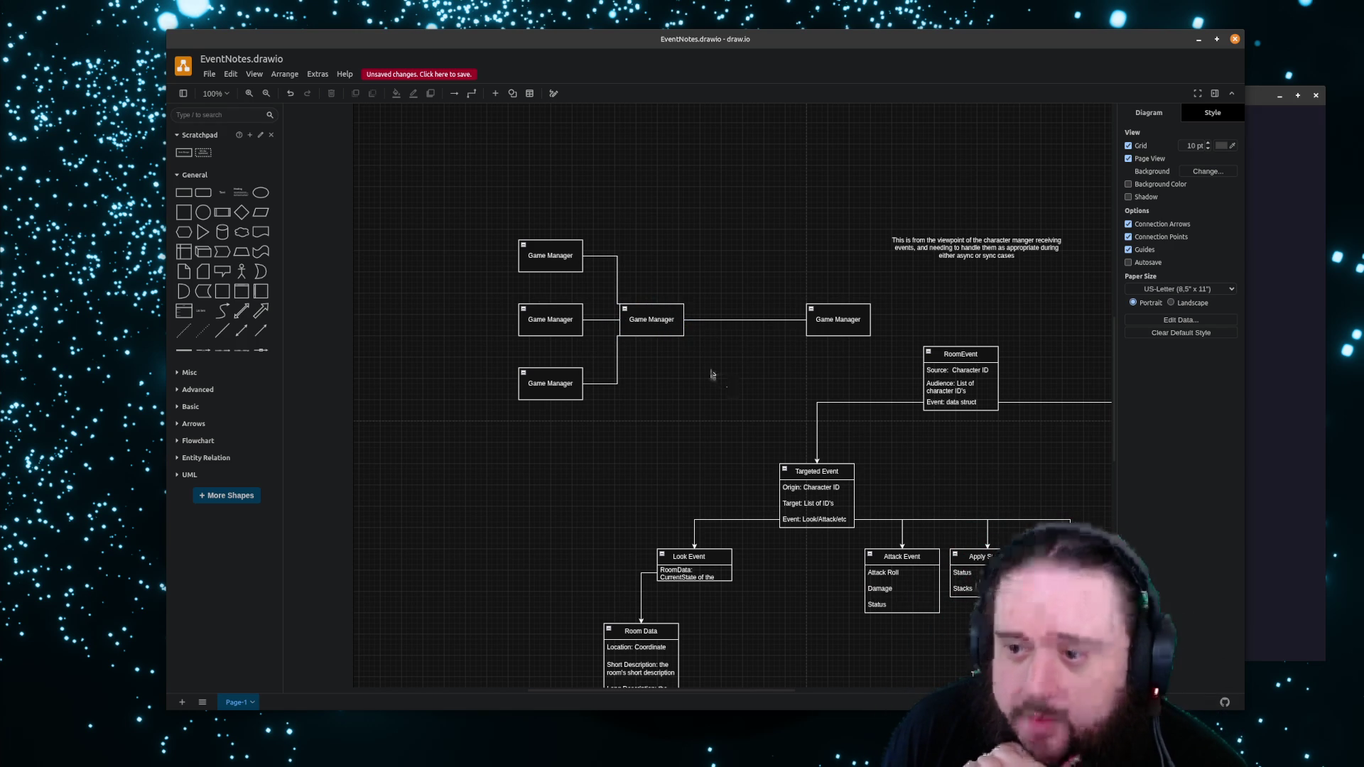
Shift the central Game Manager box right and check its connector routing
{"action": "left_click_drag", "start_coordinate": [664, 333], "coordinate": [692, 335]}
{"action": "left_click", "coordinate": [675, 364]}
{"action": "left_click", "coordinate": [635, 301]}
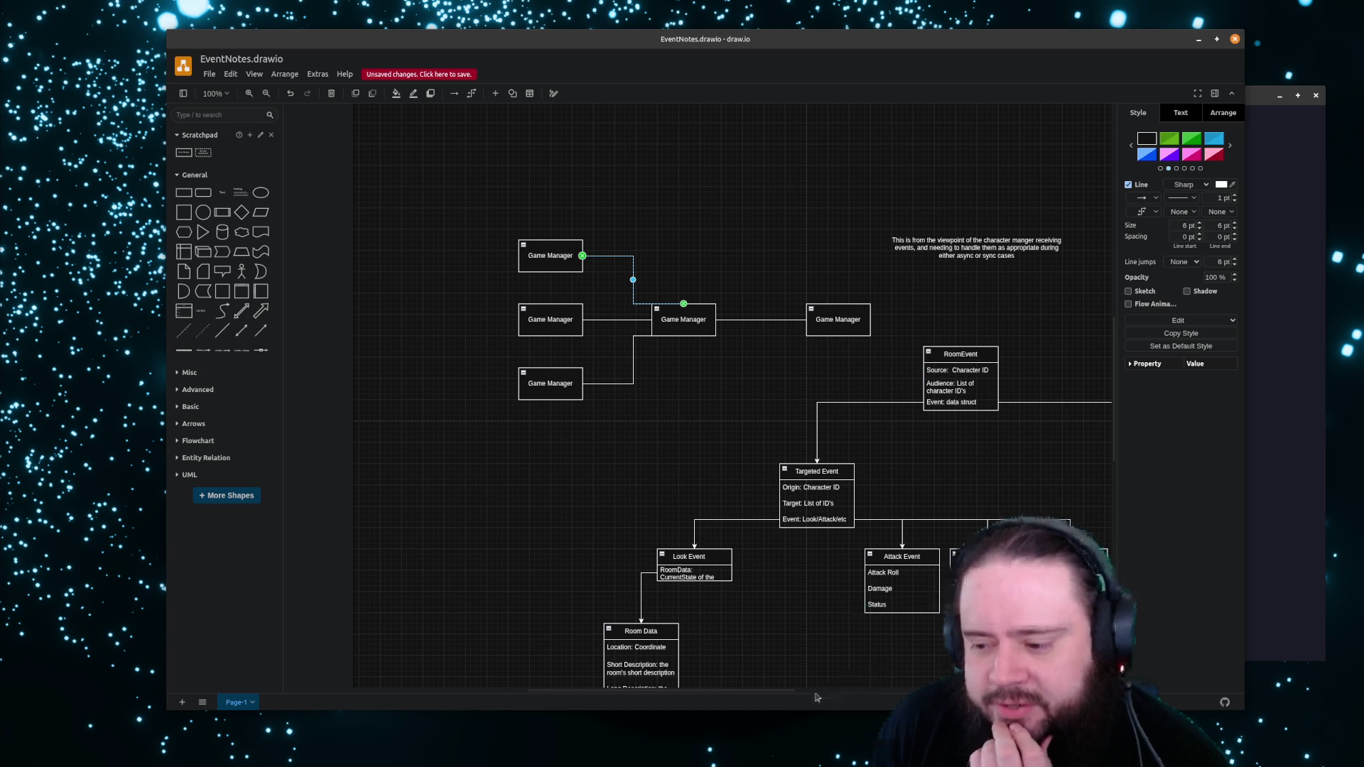
{"action": "left_click_drag", "start_coordinate": [787, 695], "coordinate": [850, 687]}
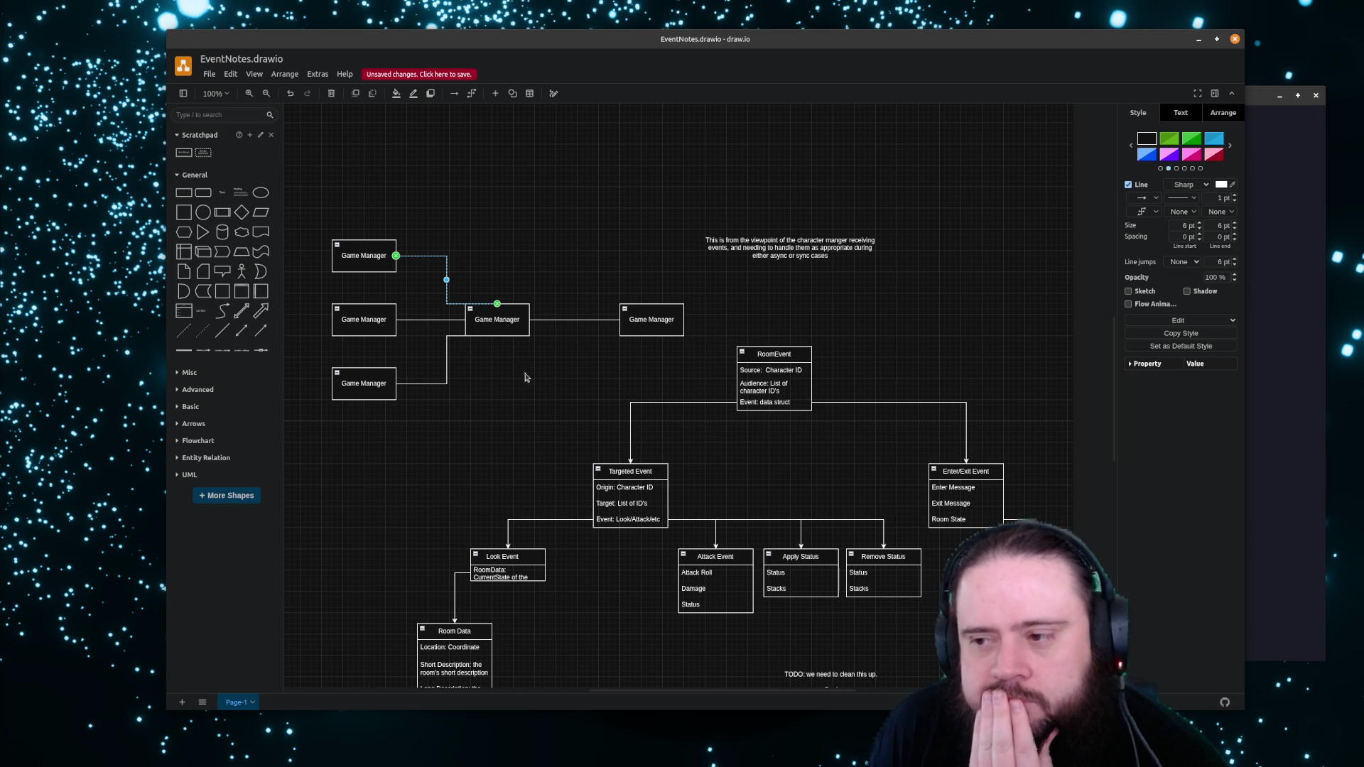
{"action": "scroll", "coordinate": [435, 483], "scroll_direction": "down", "scroll_amount": 3}
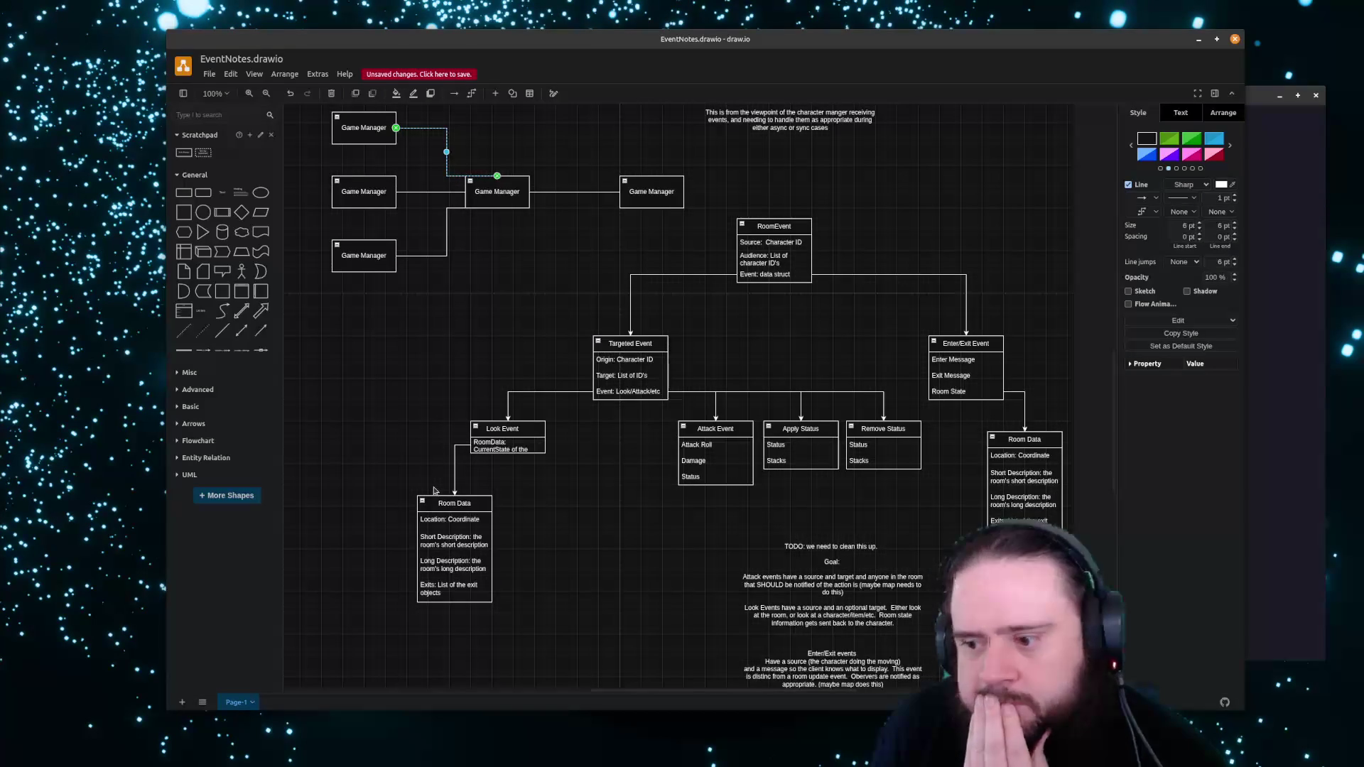
{"action": "scroll", "coordinate": [434, 489], "scroll_direction": "down", "scroll_amount": 2}
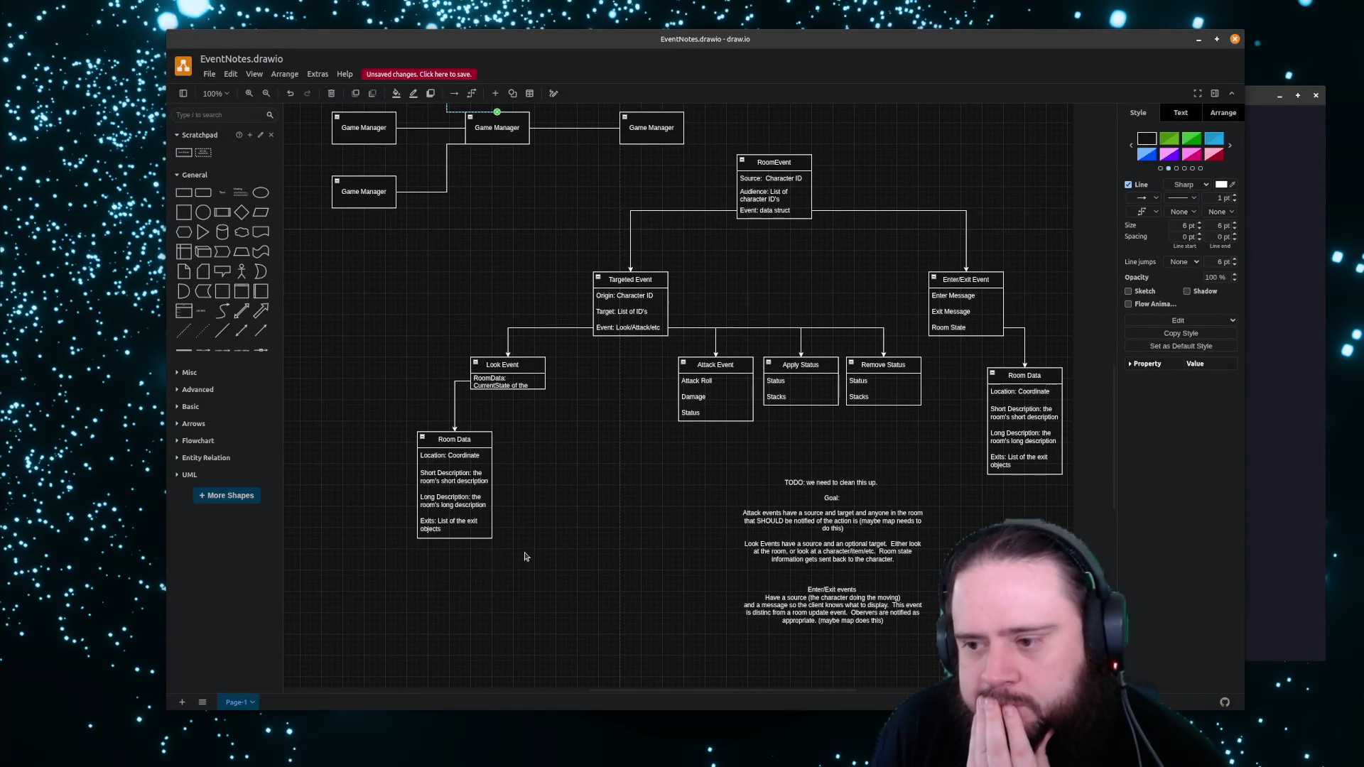
{"action": "scroll", "coordinate": [566, 539], "scroll_direction": "up", "scroll_amount": 4}
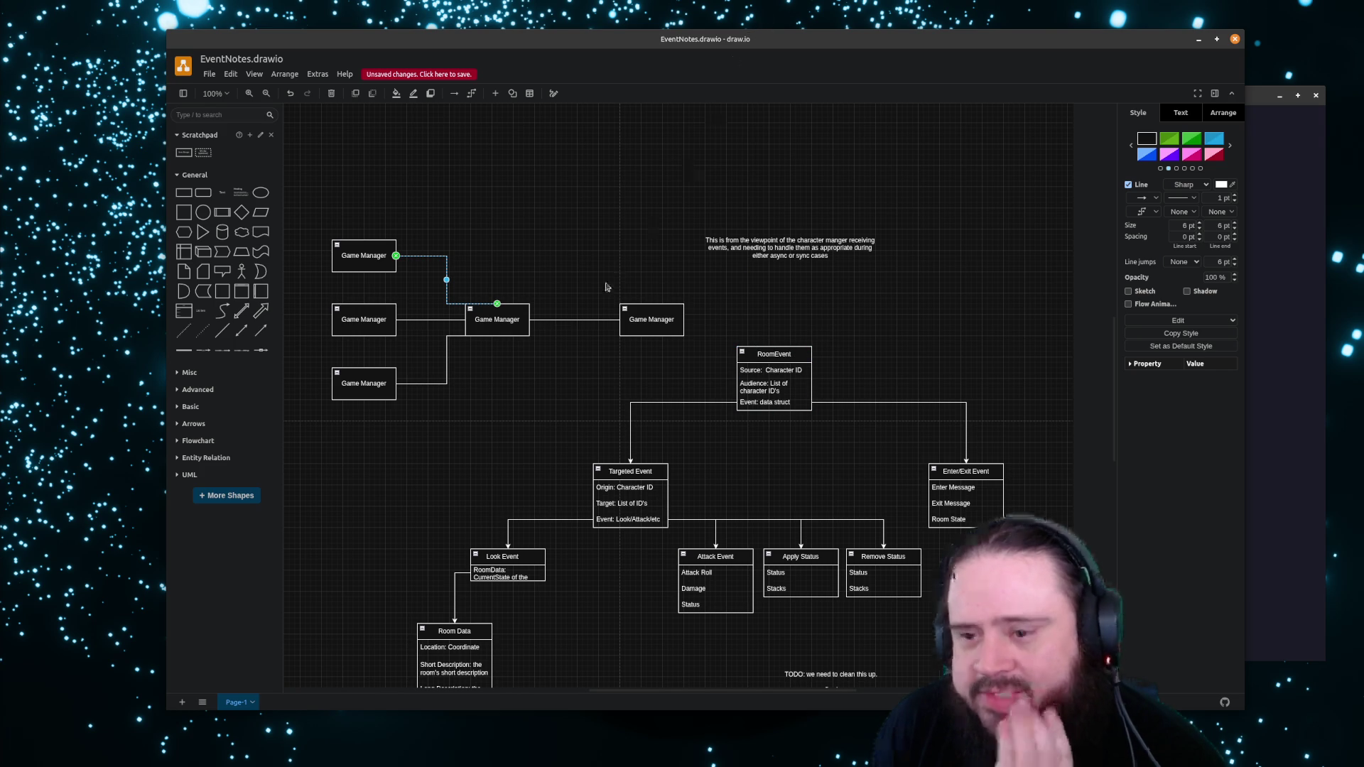
{"action": "left_click_drag", "start_coordinate": [329, 189], "coordinate": [670, 393]}
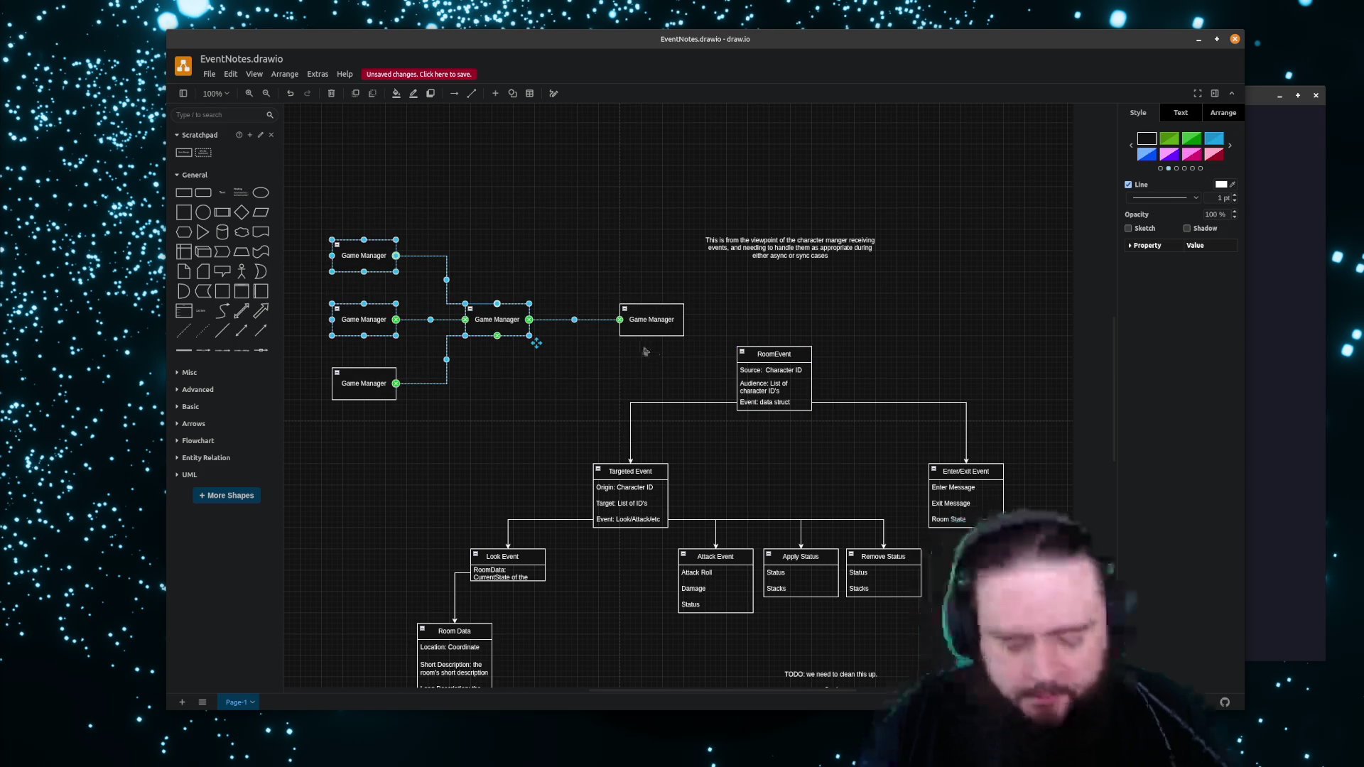
Delete the Game Manager cluster from EventNotes and bring the Architecture window forward
{"action": "key", "text": "Delete"}
{"action": "key", "text": "Delete"}
{"action": "left_click", "coordinate": [363, 383]}
{"action": "key", "text": "Escape"}
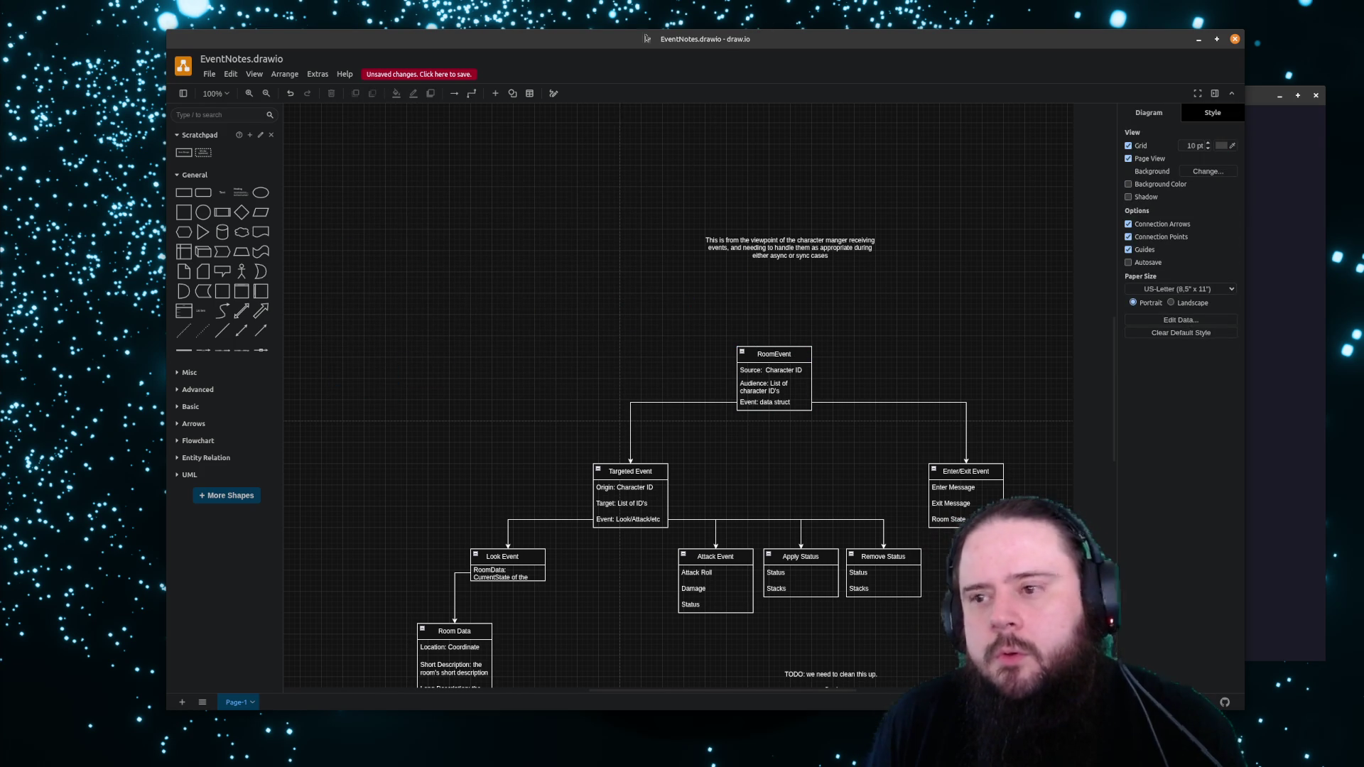
{"action": "key", "text": "alt+Tab"}
{"action": "key", "text": "alt+Tab"}
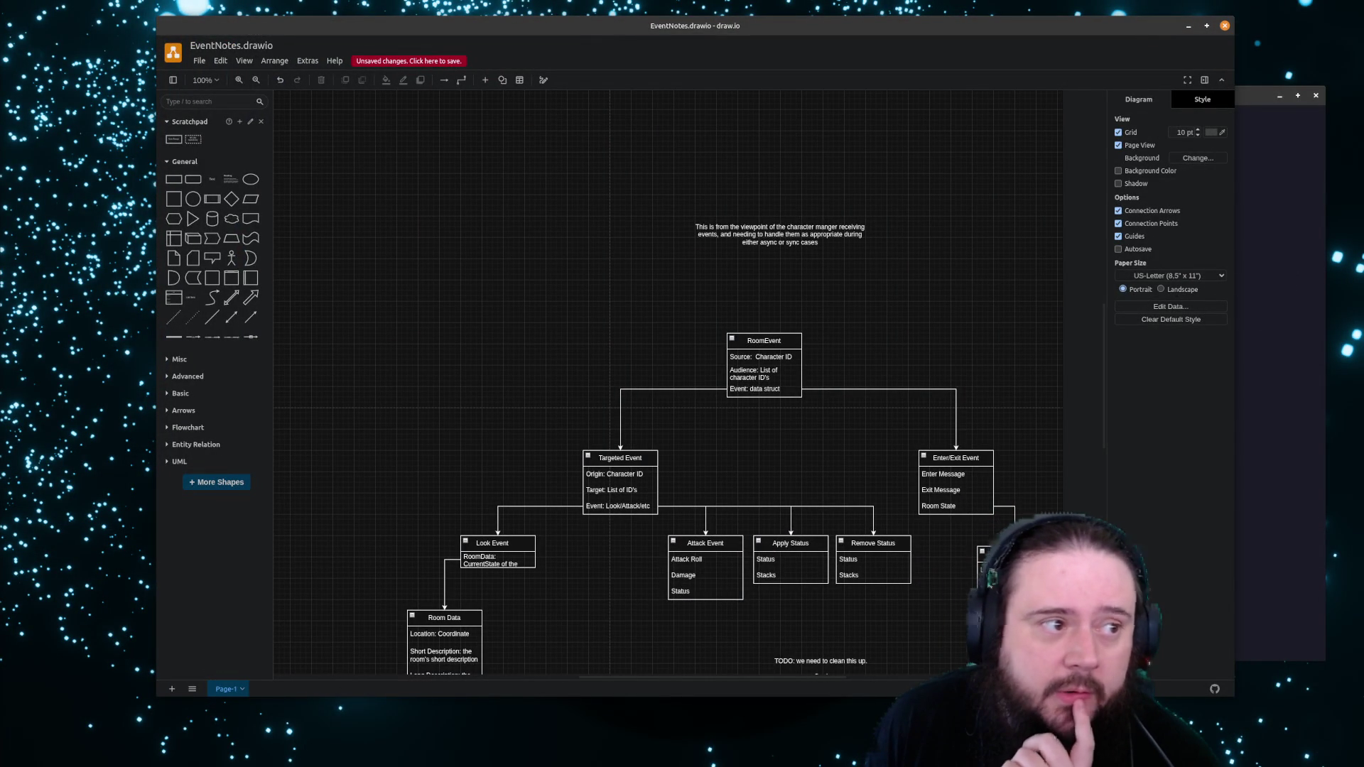
{"action": "key", "text": "alt+Tab"}
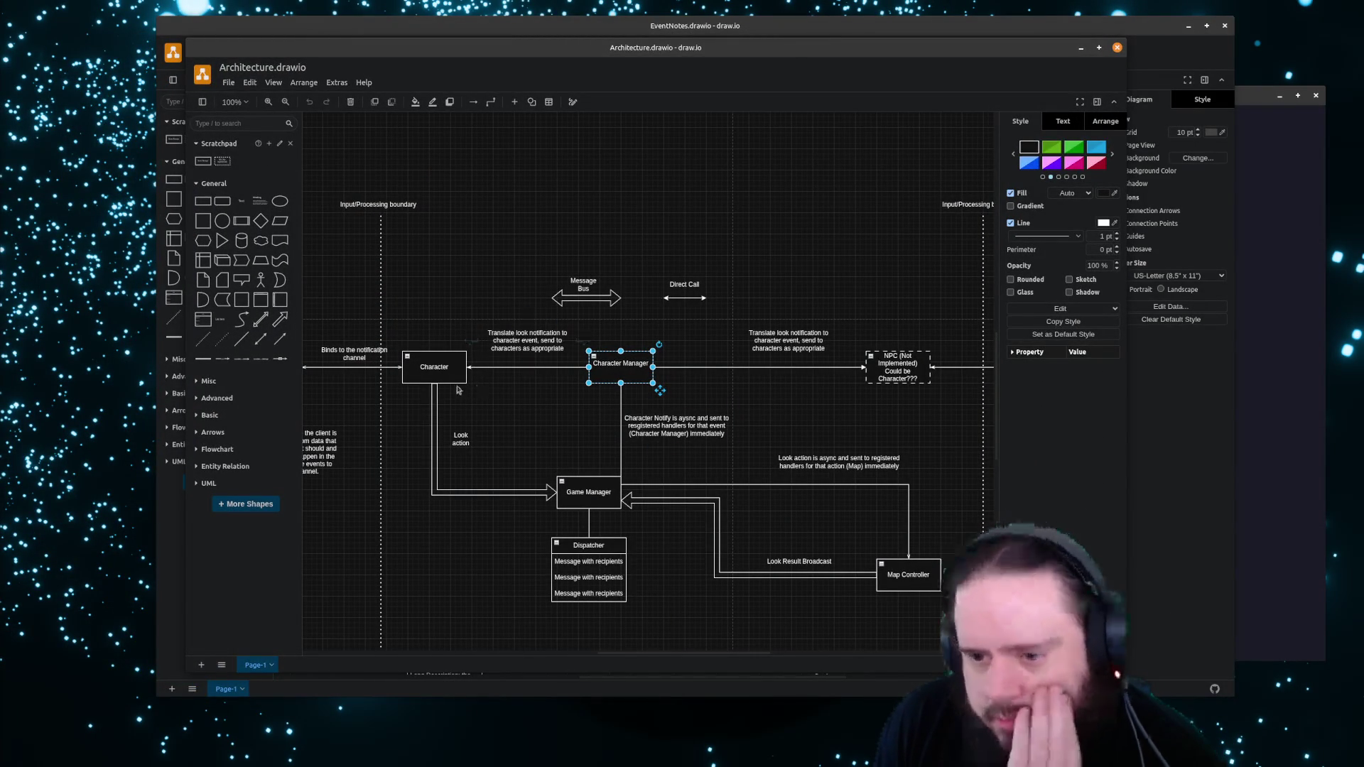
Review Character, Game Manager and Map Controller in Architecture, then return to EventNotes
{"action": "left_click", "coordinate": [438, 364]}
{"action": "left_click", "coordinate": [569, 489]}
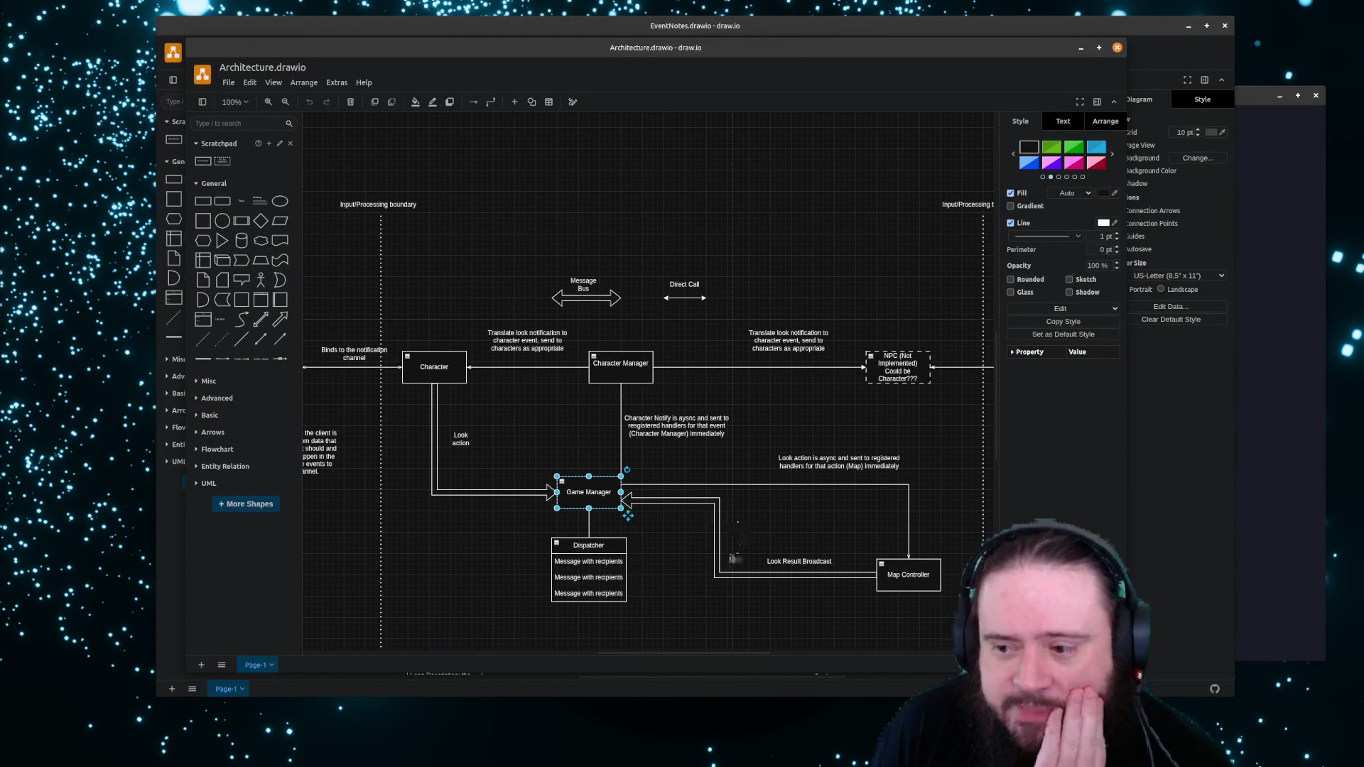
{"action": "left_click", "coordinate": [902, 582]}
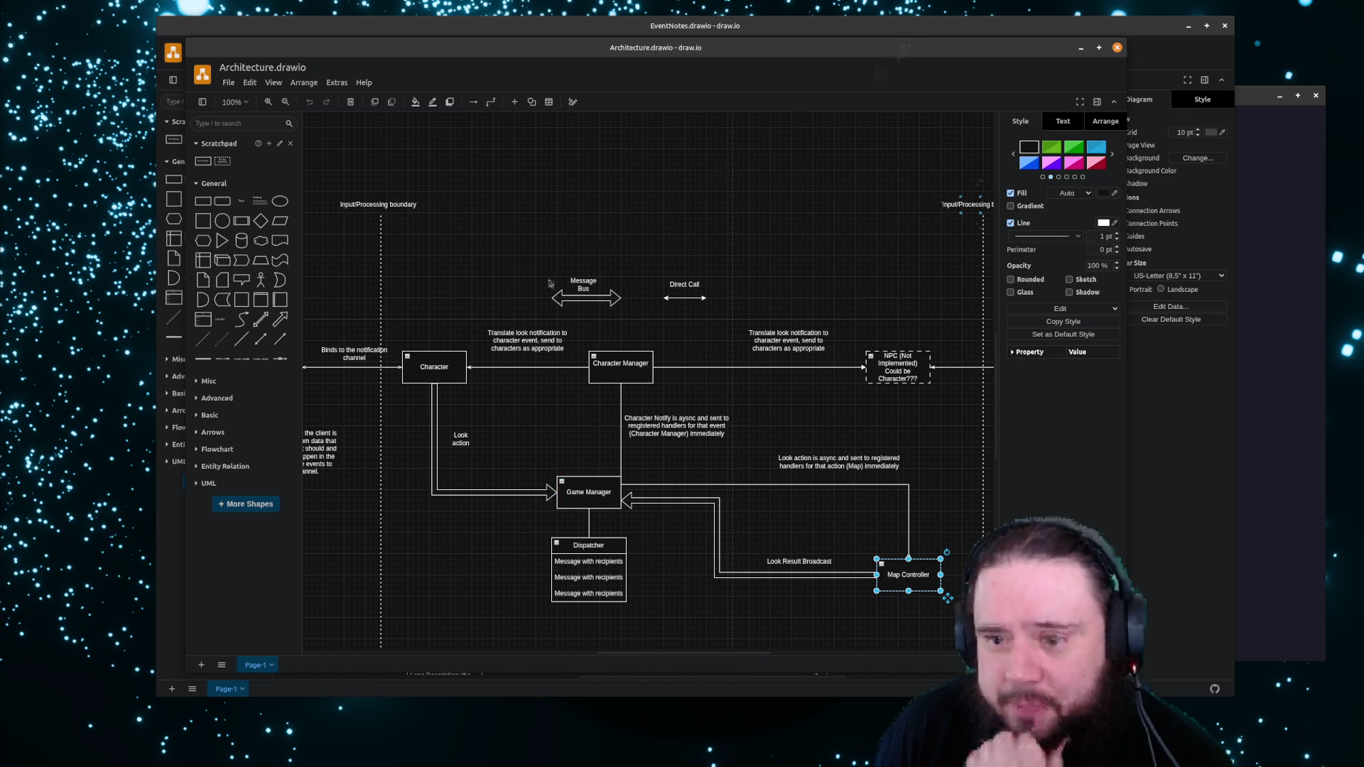
{"action": "left_click", "coordinate": [731, 26]}
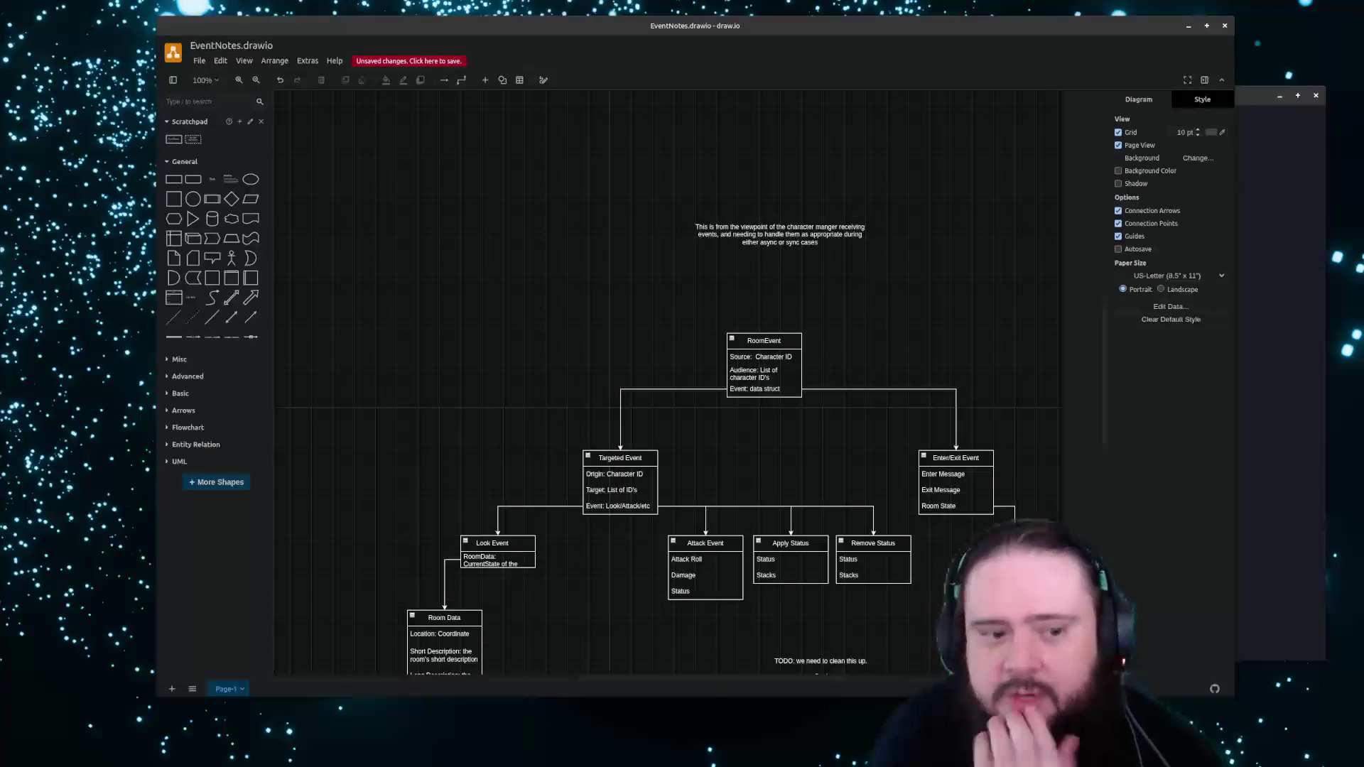
{"action": "scroll", "coordinate": [756, 396], "scroll_direction": "down", "scroll_amount": 2}
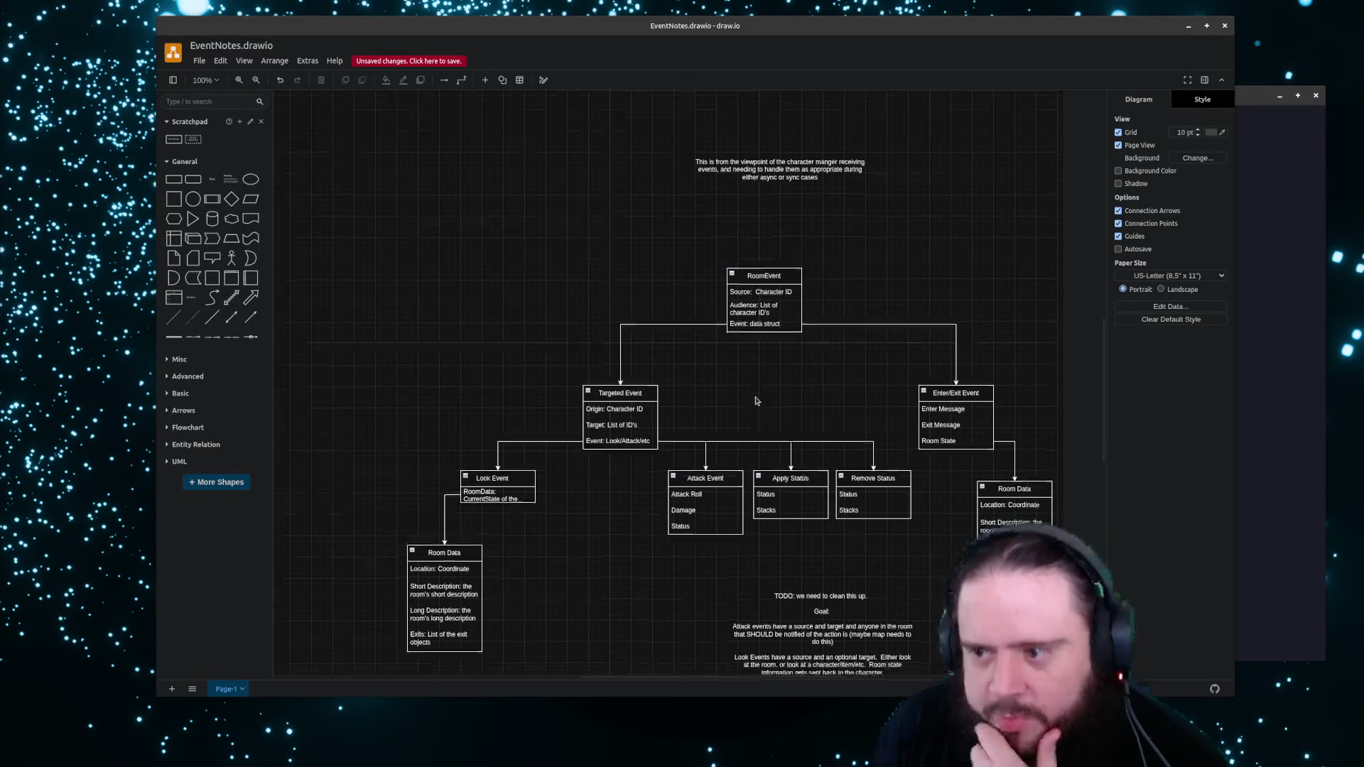
{"action": "scroll", "coordinate": [756, 397], "scroll_direction": "down", "scroll_amount": 3}
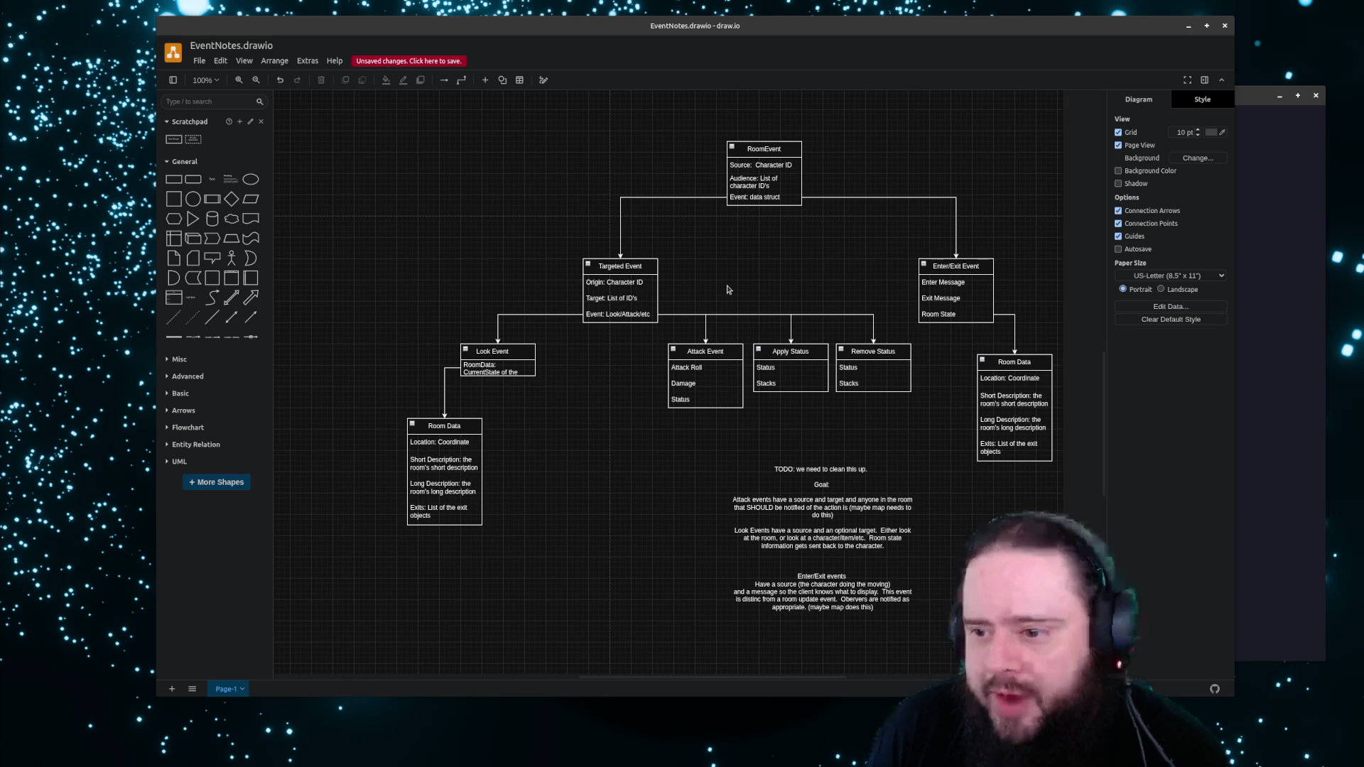
{"action": "scroll", "coordinate": [726, 288], "scroll_direction": "up", "scroll_amount": 2}
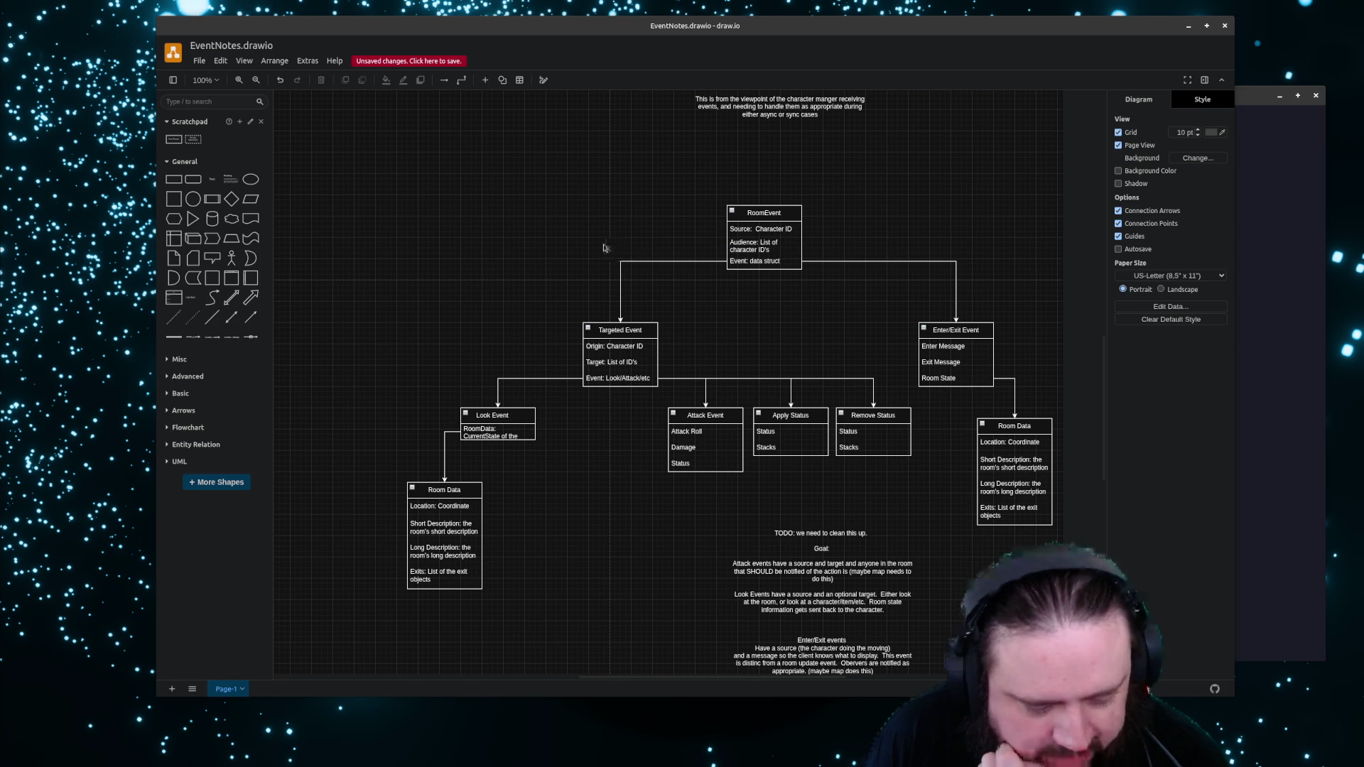
Move the EventNotes window and bring the Architecture.drawio window over it
{"action": "mouse_move", "coordinate": [603, 26]}
{"action": "left_mouse_down"}
{"action": "mouse_move", "coordinate": [549, 80]}
{"action": "mouse_move", "coordinate": [564, 13]}
{"action": "left_mouse_up"}
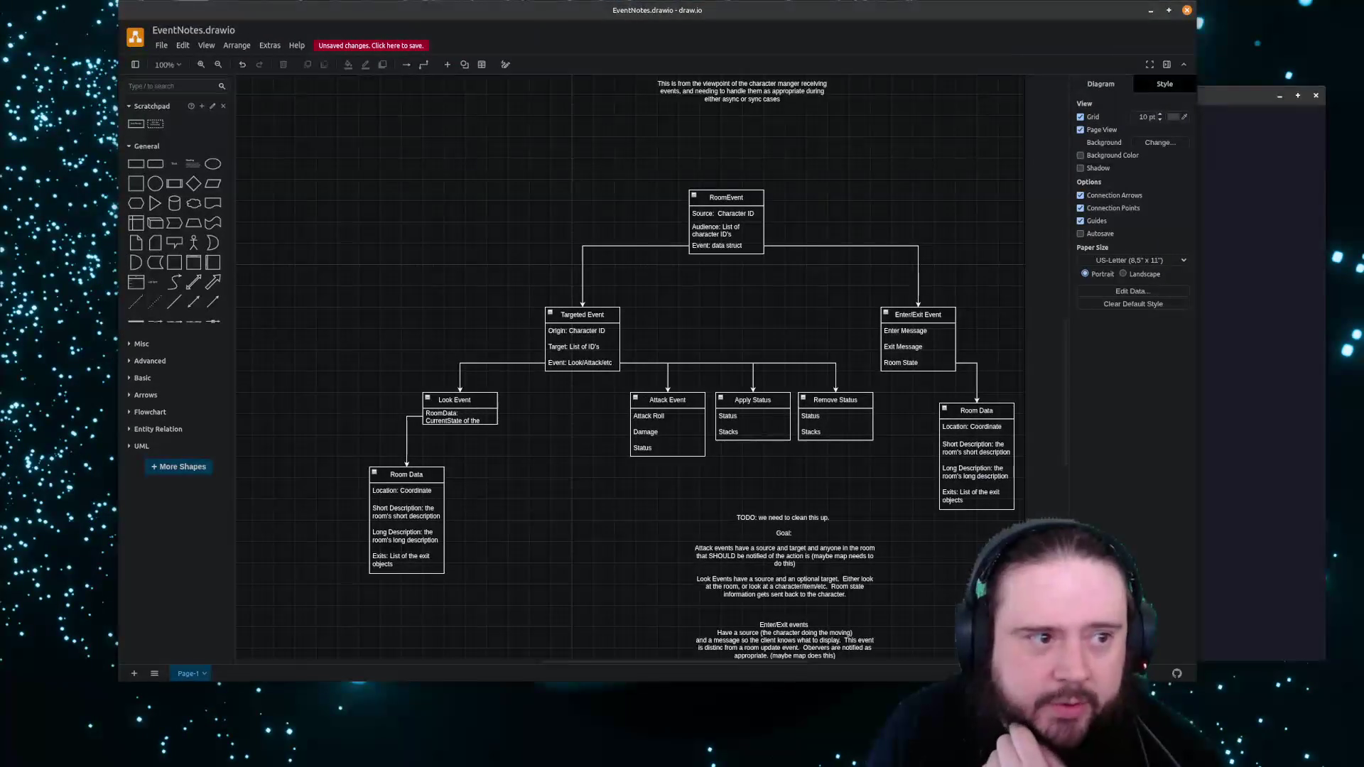
{"action": "left_click_drag", "start_coordinate": [196, 379], "coordinate": [543, 401]}
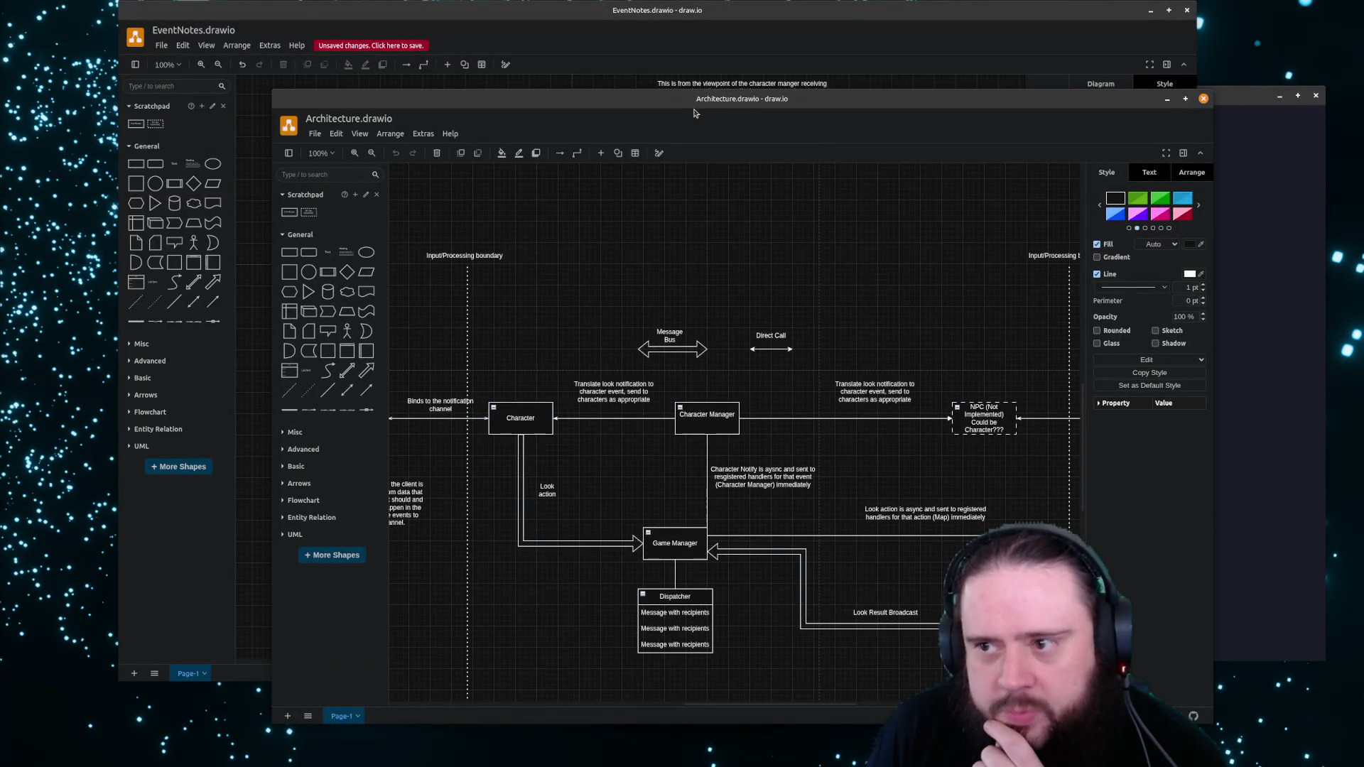
{"action": "key", "text": "alt+Tab"}
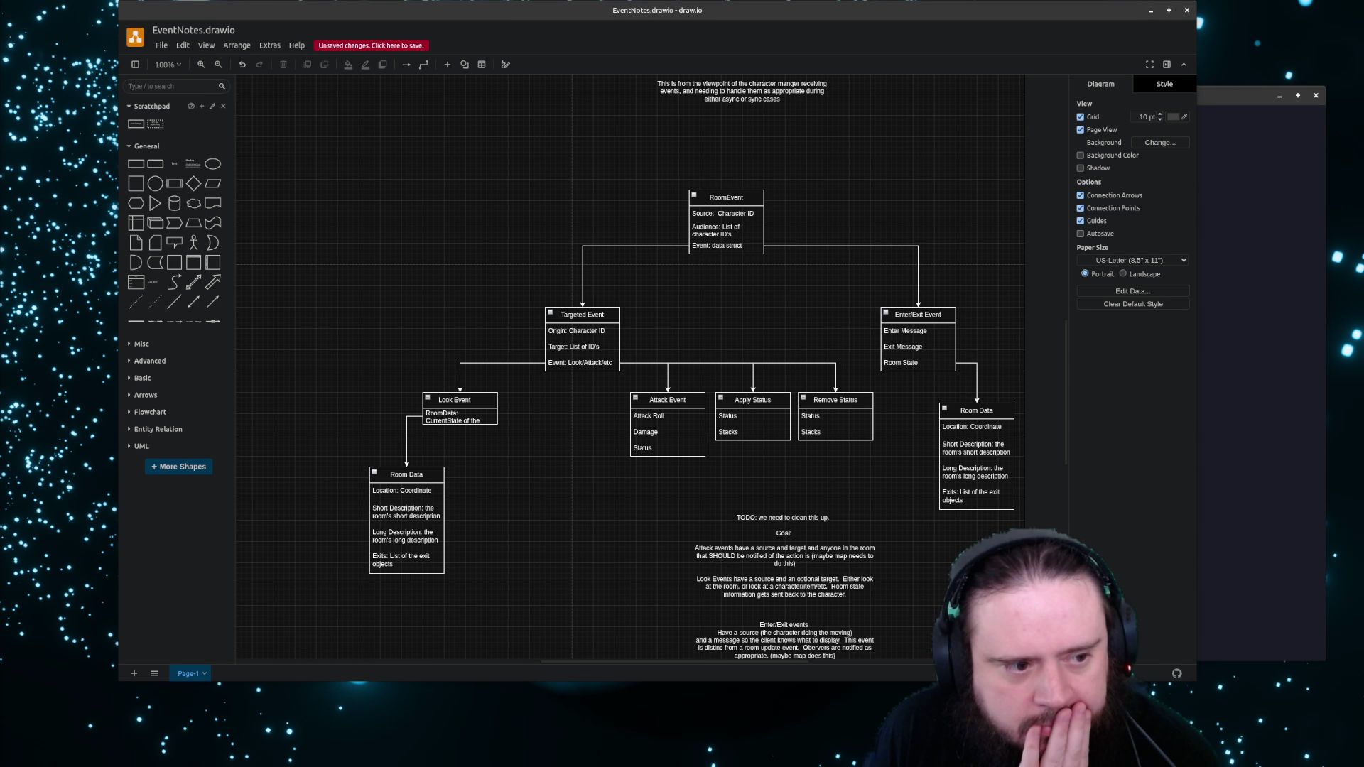
{"action": "key", "text": "alt+Tab"}
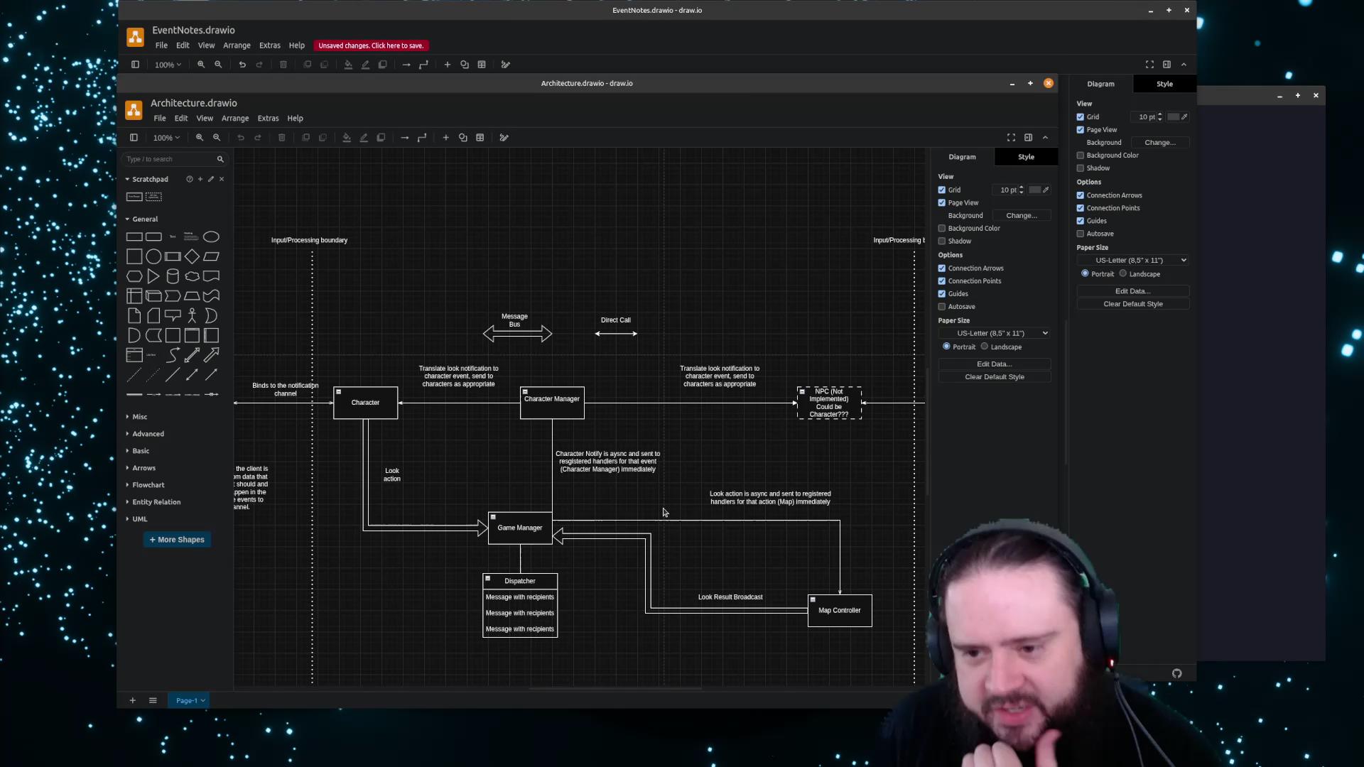
{"action": "left_click_drag", "start_coordinate": [543, 694], "coordinate": [531, 693]}
Close the Architecture window and change the Look Event text to 'RoomData: CurrentState of the Room'
{"action": "key", "text": "alt+Tab"}
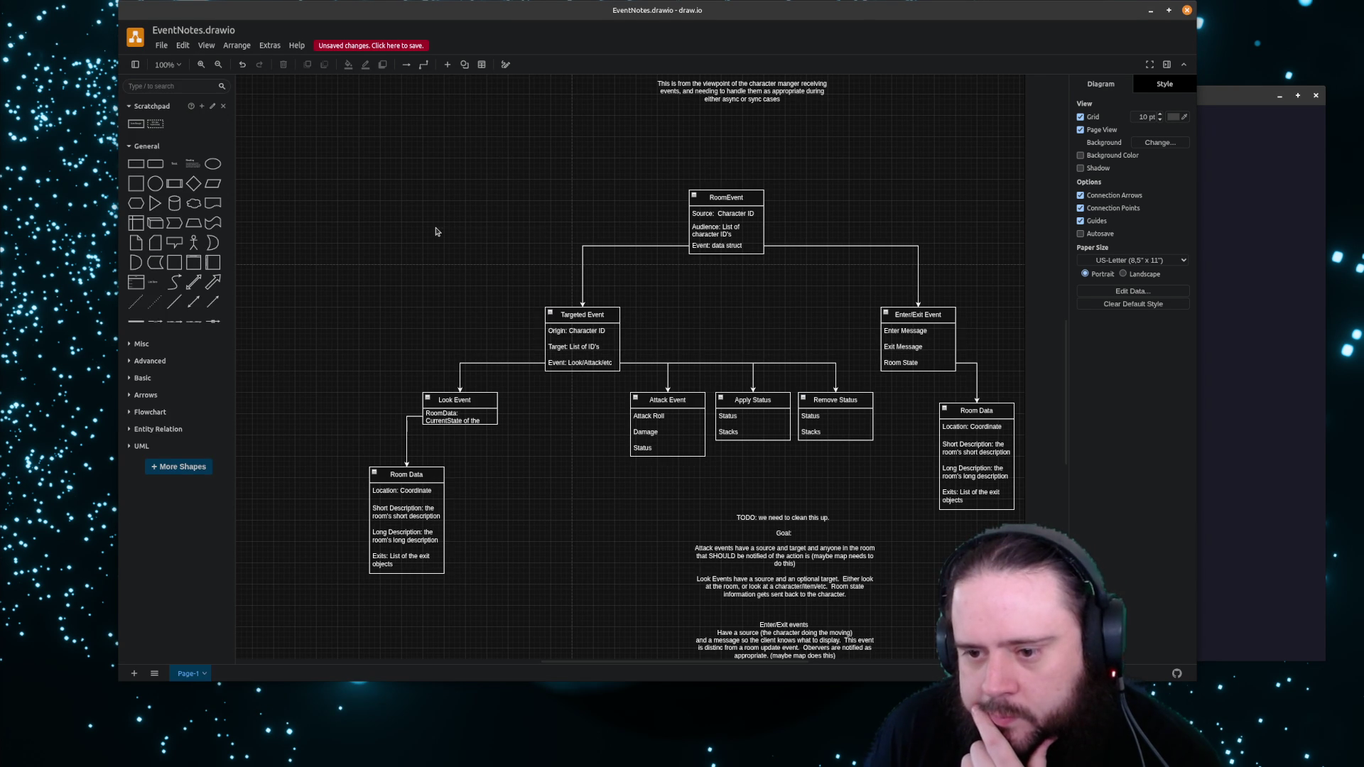
{"action": "double_click", "coordinate": [464, 419]}
{"action": "type", "text": "Room"}
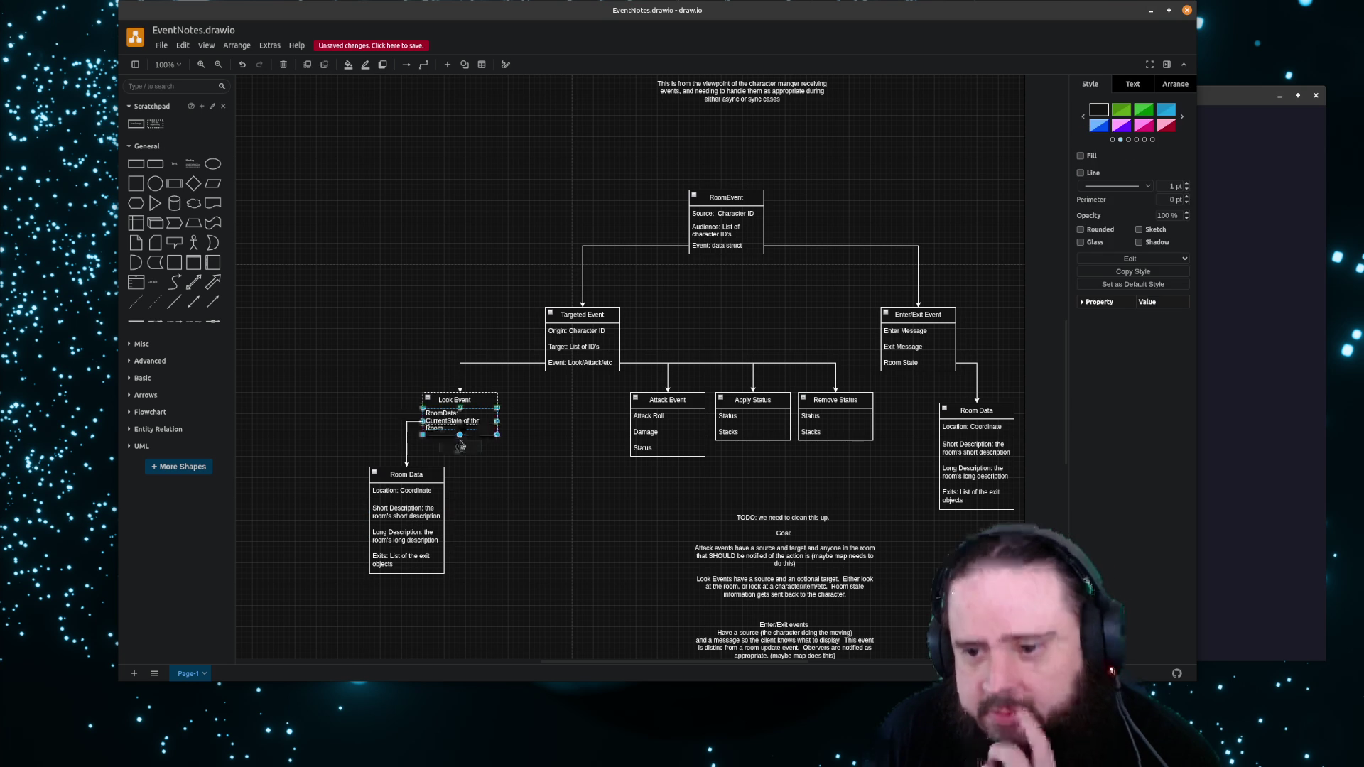
{"action": "left_click", "coordinate": [505, 431]}
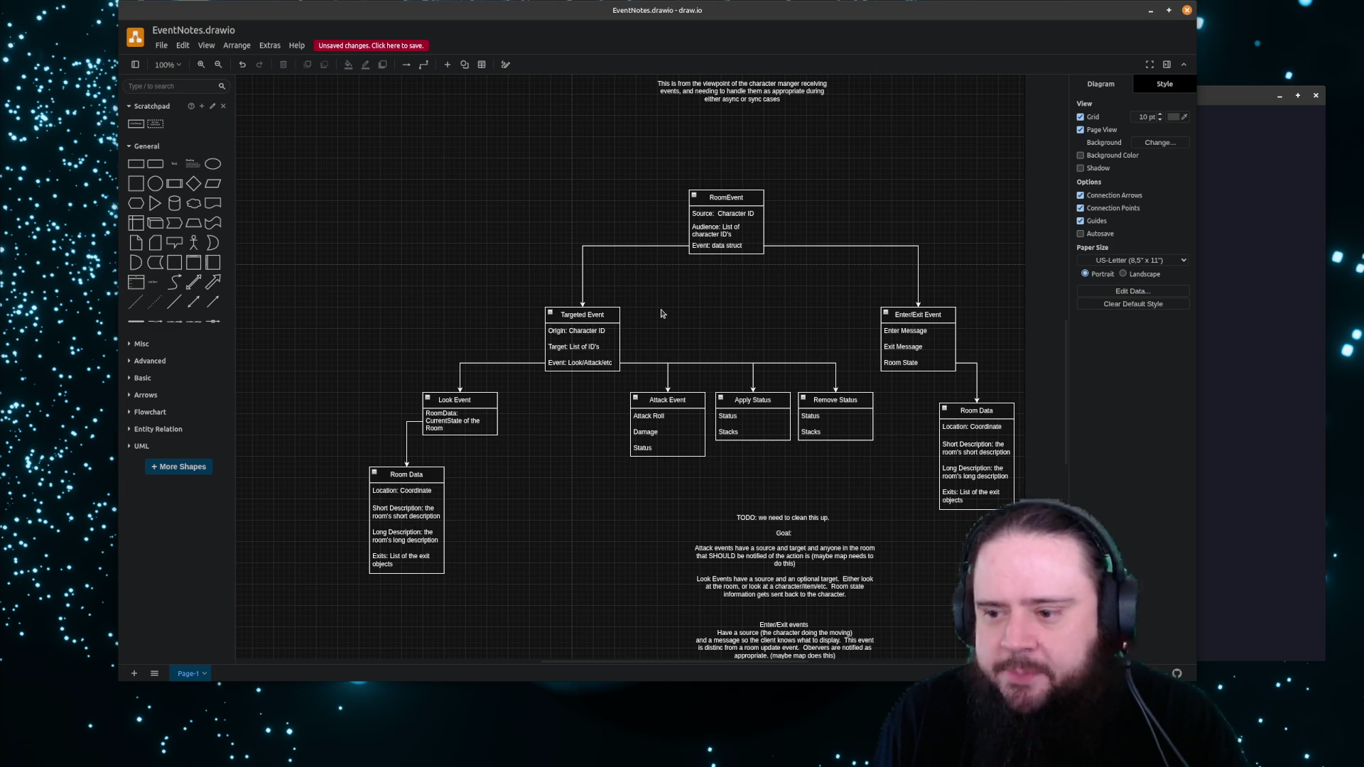
{"action": "scroll", "coordinate": [732, 341], "scroll_direction": "up", "scroll_amount": 1}
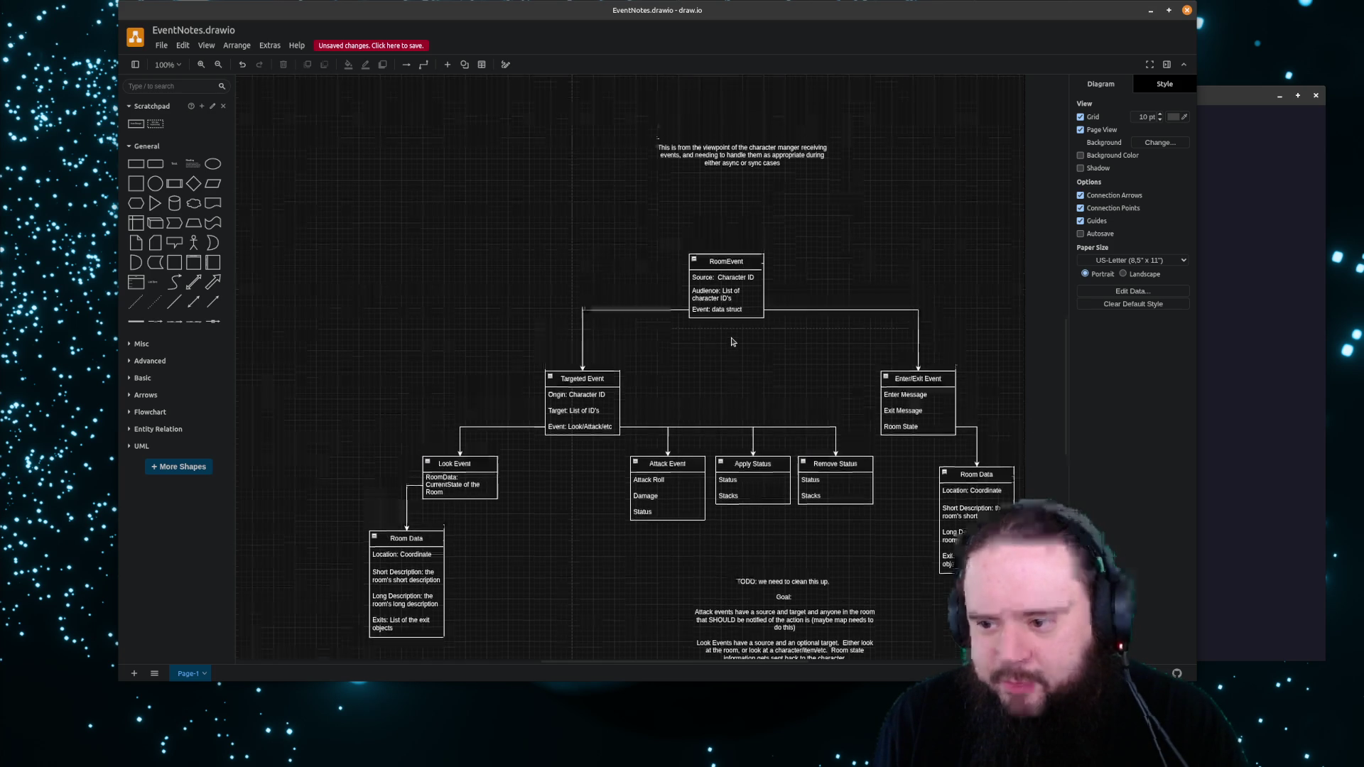
{"action": "scroll", "coordinate": [731, 341], "scroll_direction": "down", "scroll_amount": 1}
{"action": "scroll", "coordinate": [728, 331], "scroll_direction": "up", "scroll_amount": 1}
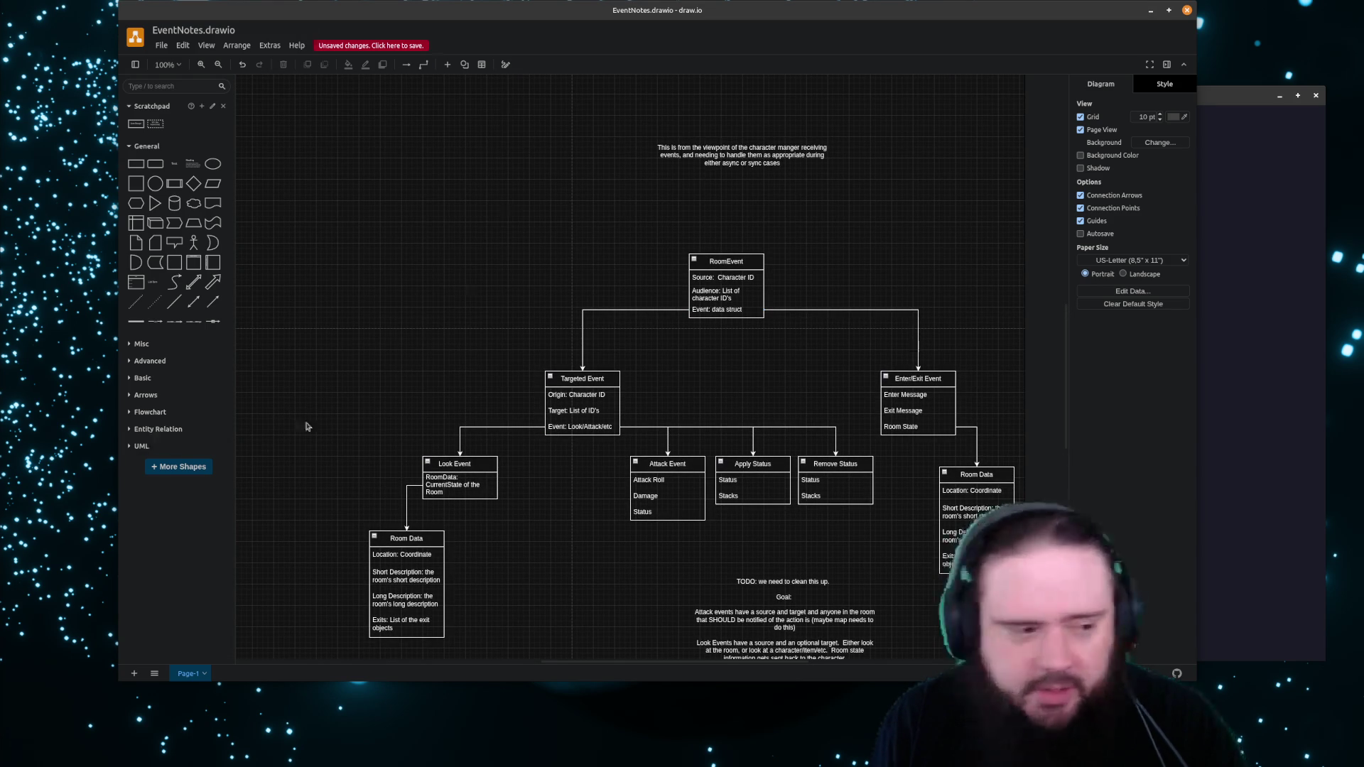
Reopen Architecture.drawio, review the Character box, then close the window again
{"action": "key", "text": "alt+Tab"}
{"action": "left_click_drag", "start_coordinate": [693, 101], "coordinate": [719, 94]}
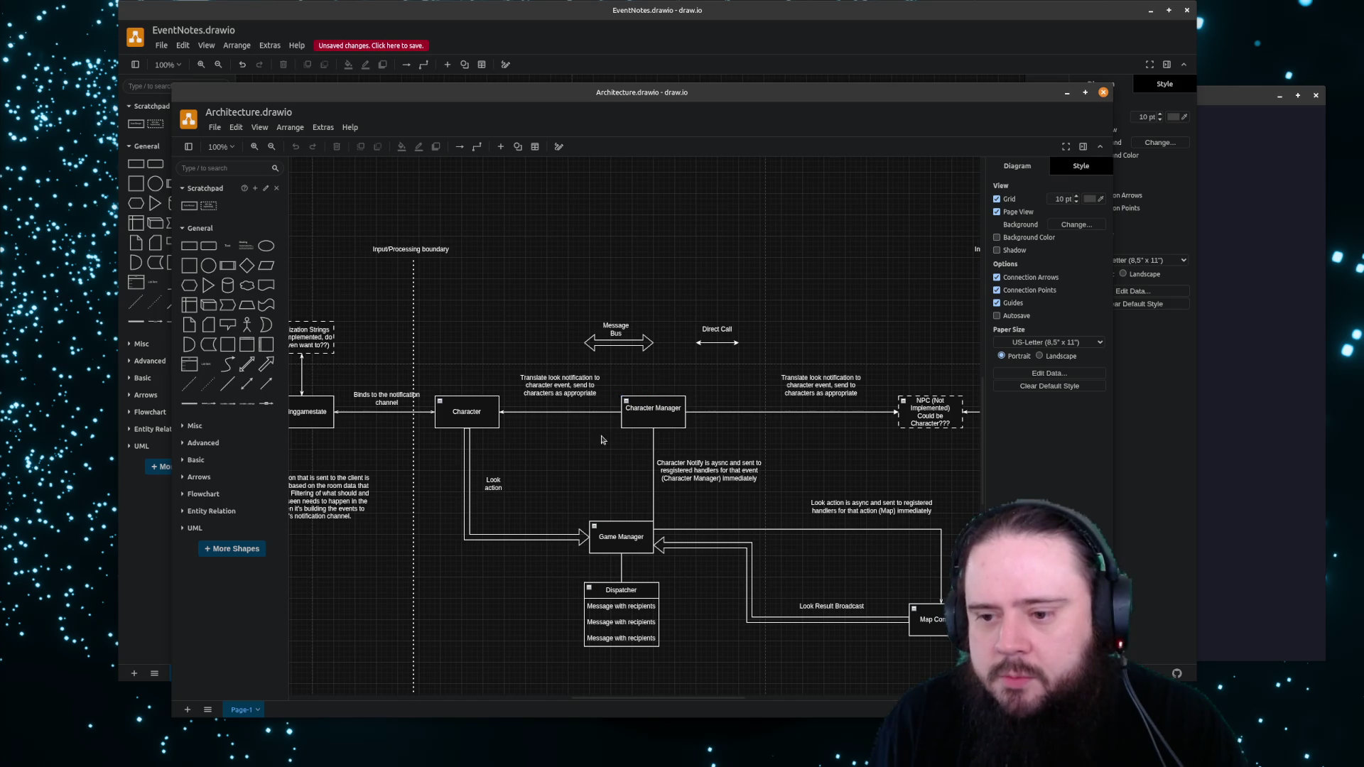
{"action": "left_click", "coordinate": [475, 422]}
{"action": "left_click", "coordinate": [572, 435]}
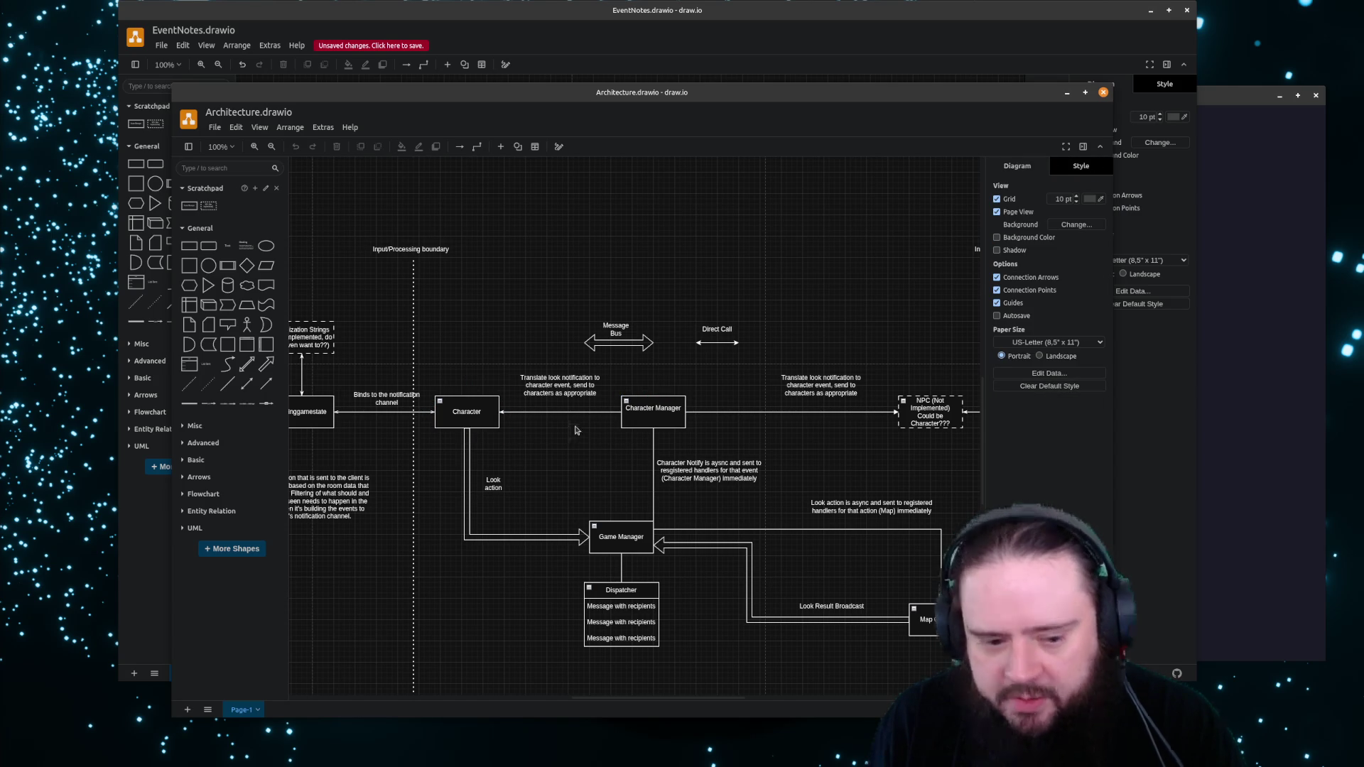
{"action": "left_click", "coordinate": [463, 423]}
{"action": "left_click", "coordinate": [568, 448]}
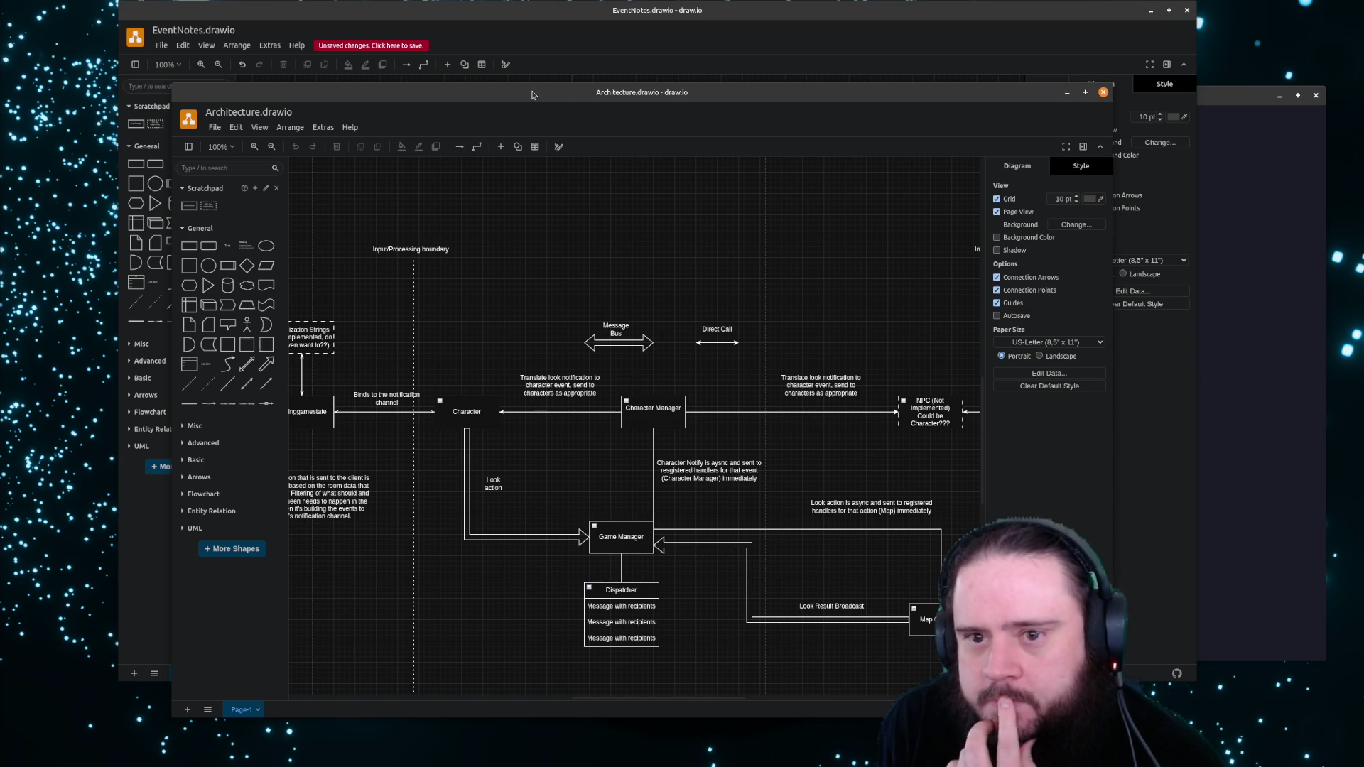
{"action": "key", "text": "ctrl+w"}
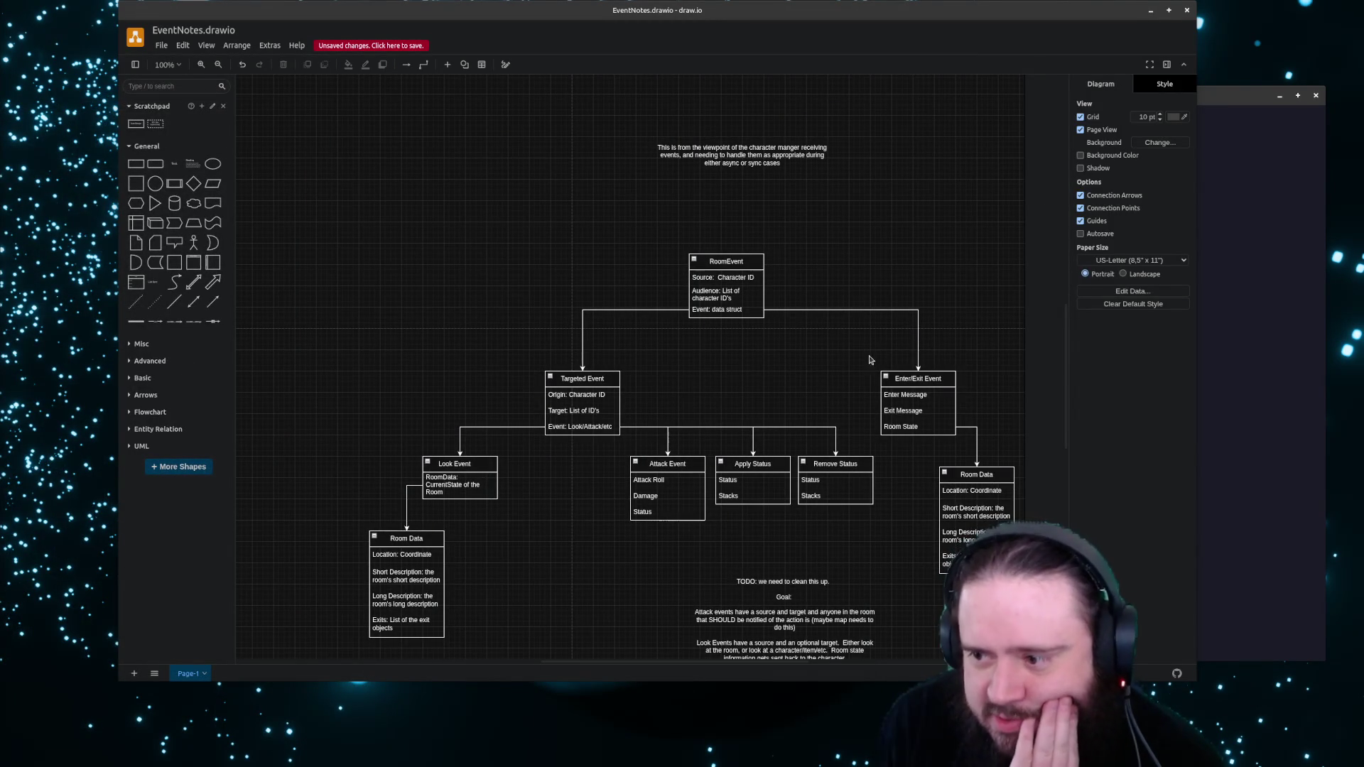
Review the EventNotes diagram, briefly selecting the character manager viewpoint note, without changes
{"action": "left_click_drag", "start_coordinate": [856, 403], "coordinate": [1019, 591]}
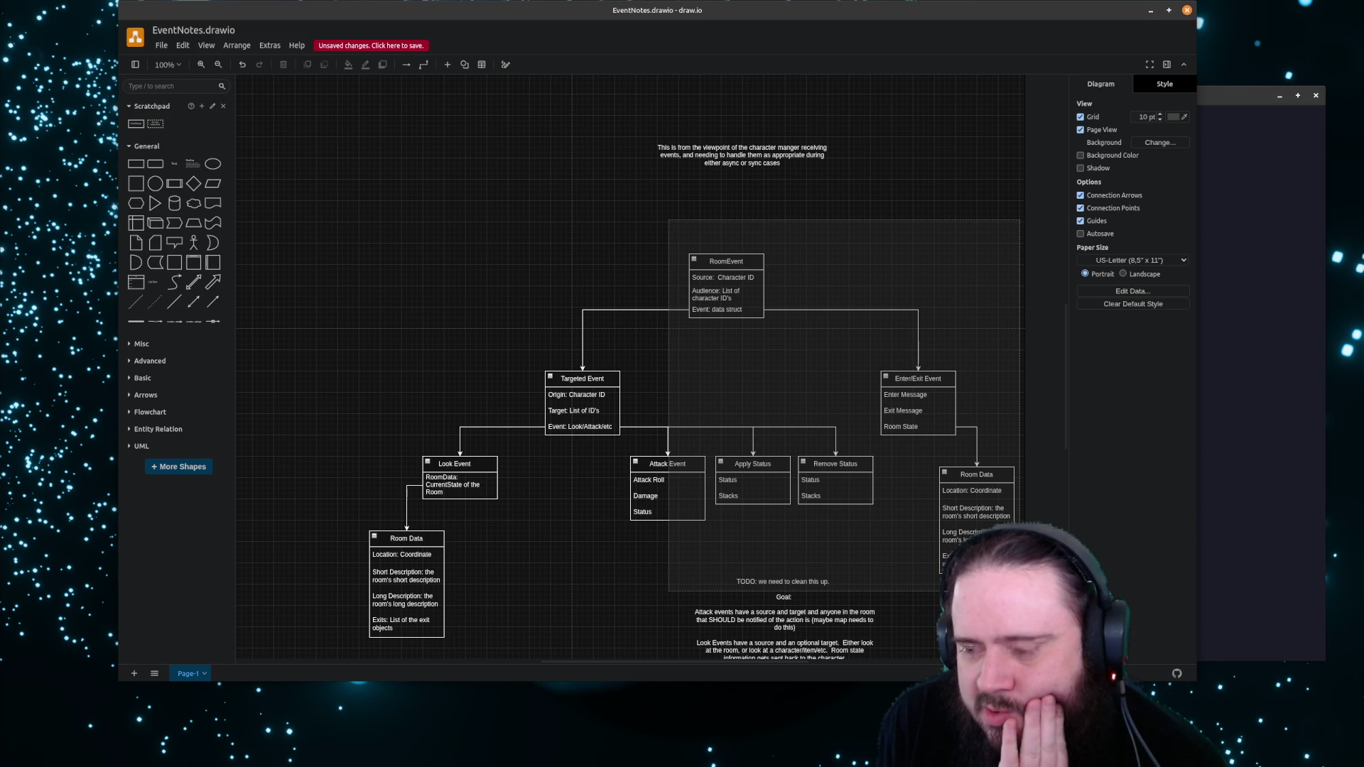
{"action": "left_click_drag", "start_coordinate": [1020, 592], "coordinate": [891, 237]}
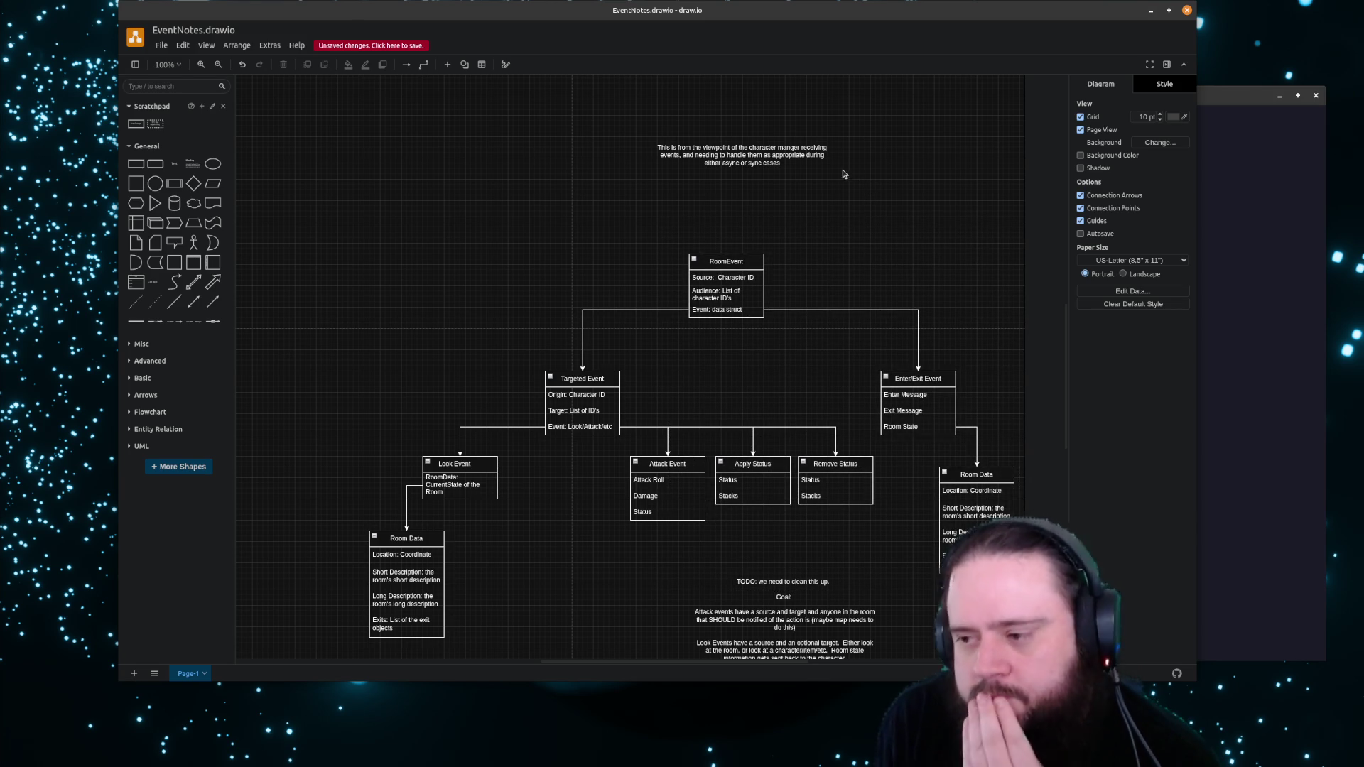
{"action": "left_click", "coordinate": [818, 156]}
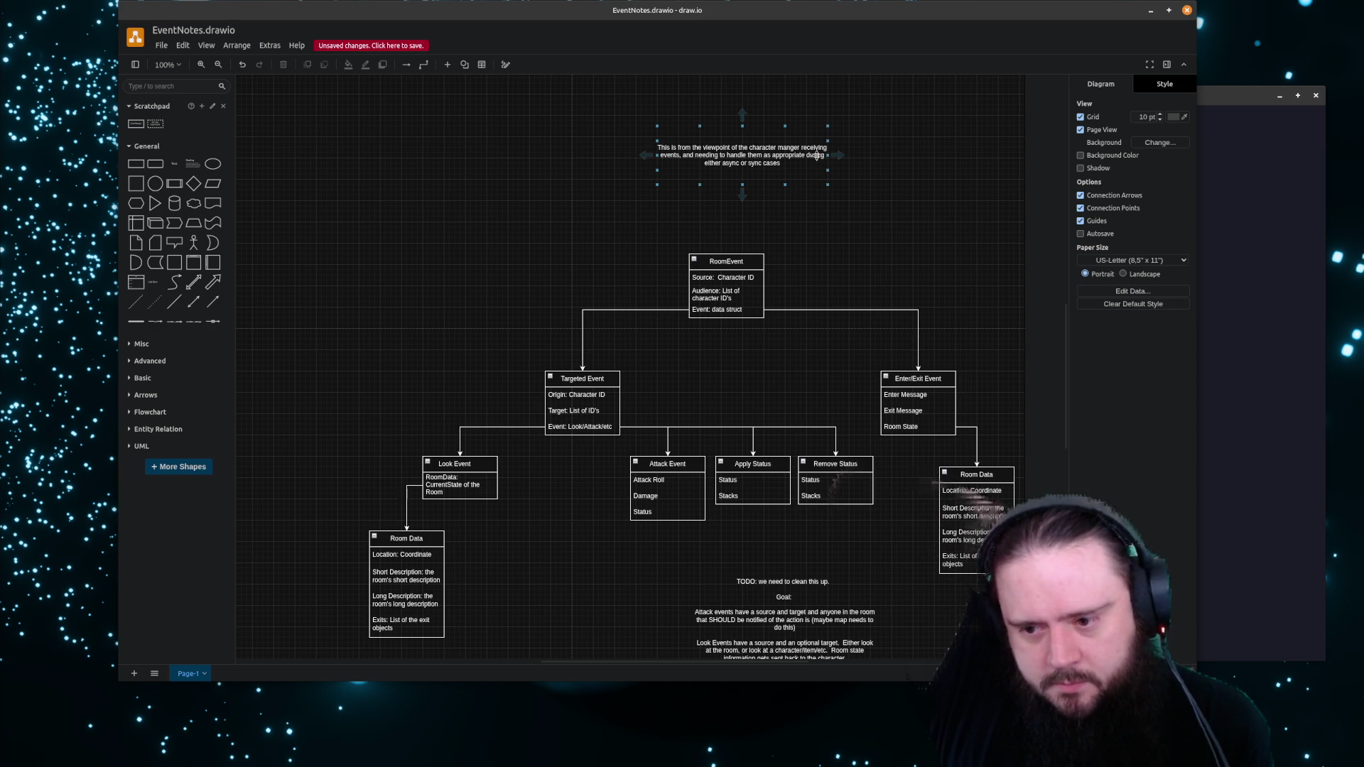
{"action": "mouse_move", "coordinate": [743, 154]}
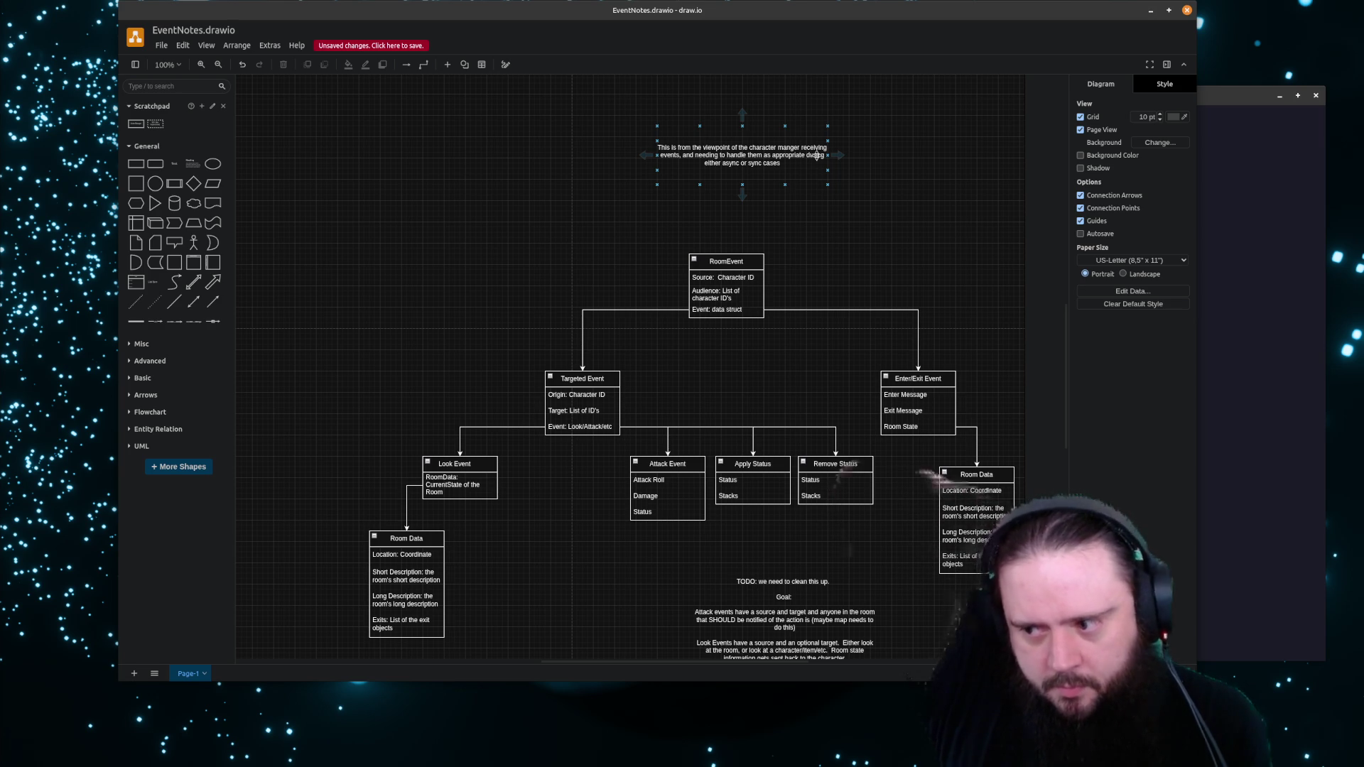
{"action": "left_click", "coordinate": [883, 145]}
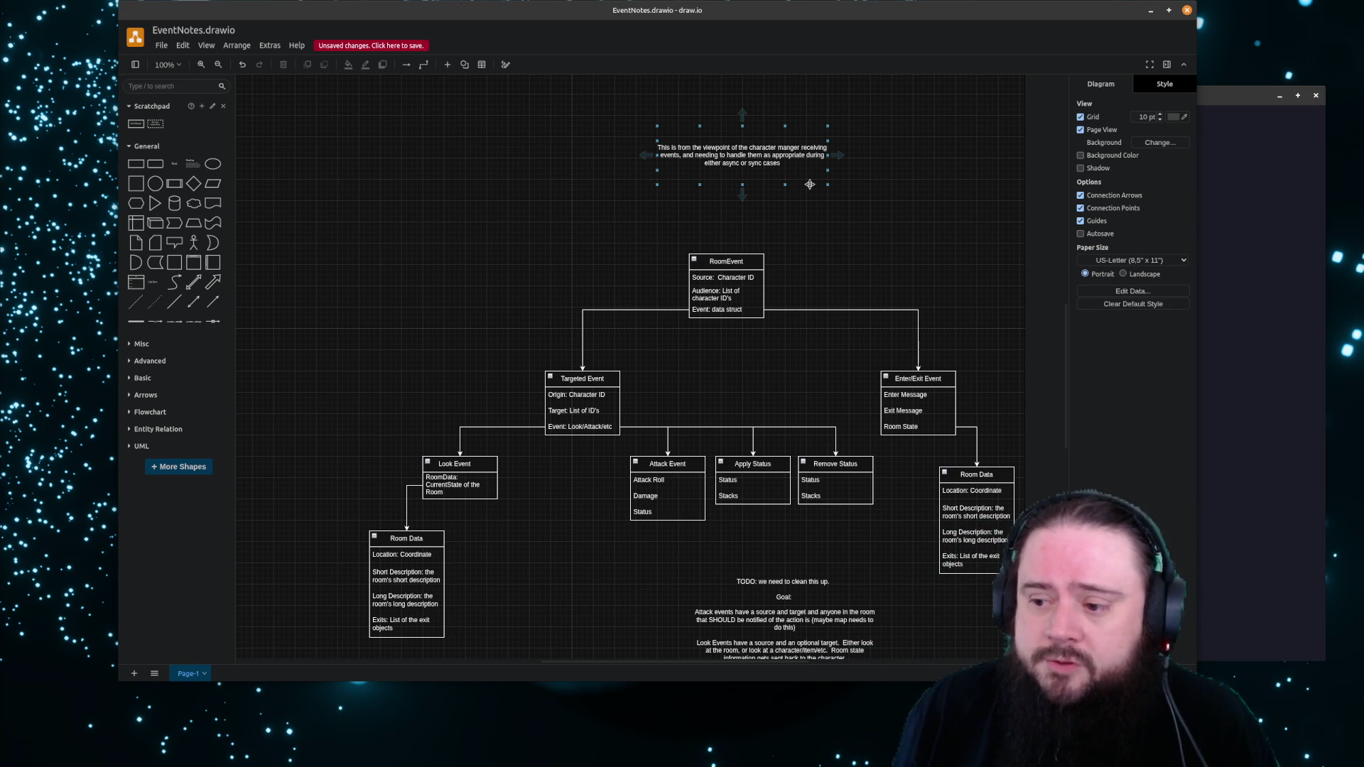
{"action": "left_click", "coordinate": [773, 359]}
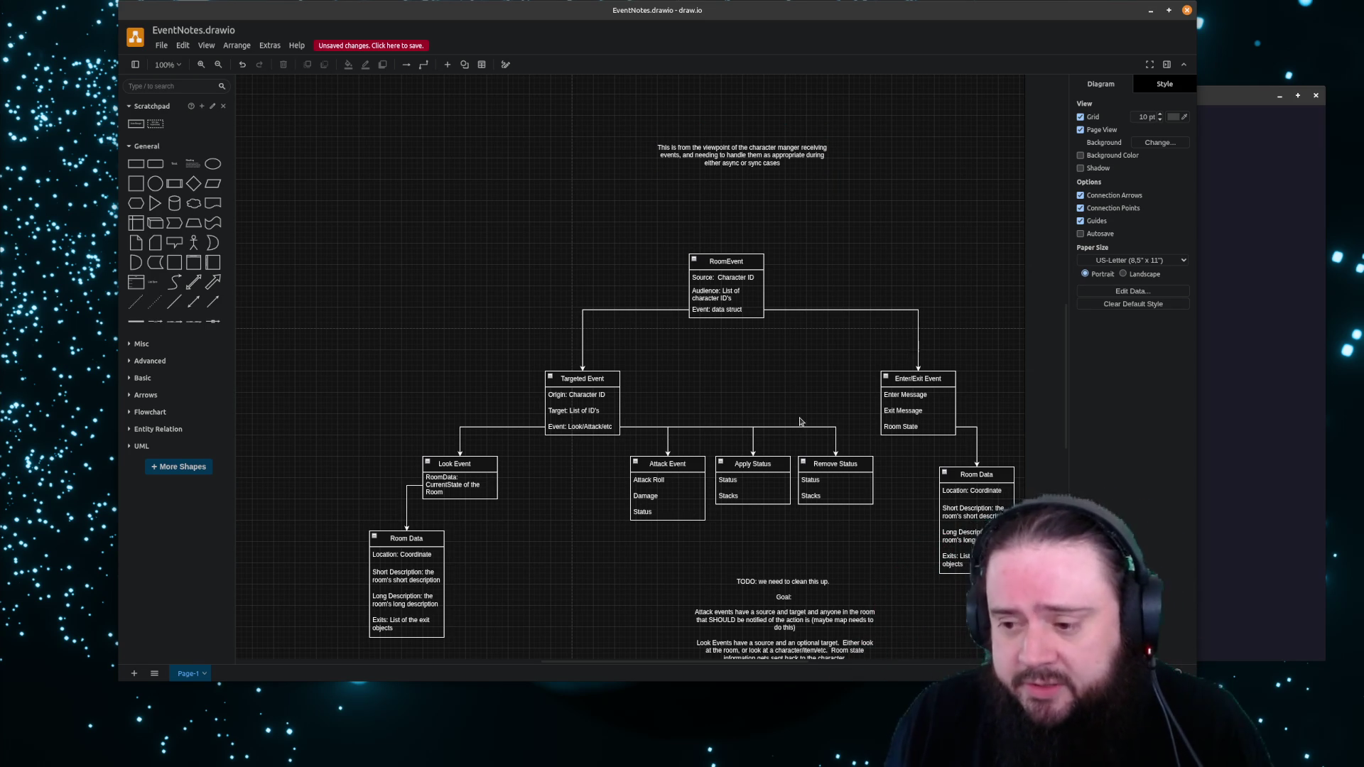
{"action": "scroll", "coordinate": [828, 554], "scroll_direction": "down", "scroll_amount": 2}
{"action": "scroll", "coordinate": [828, 555], "scroll_direction": "down", "scroll_amount": 2}
{"action": "scroll", "coordinate": [830, 532], "scroll_direction": "up", "scroll_amount": 2}
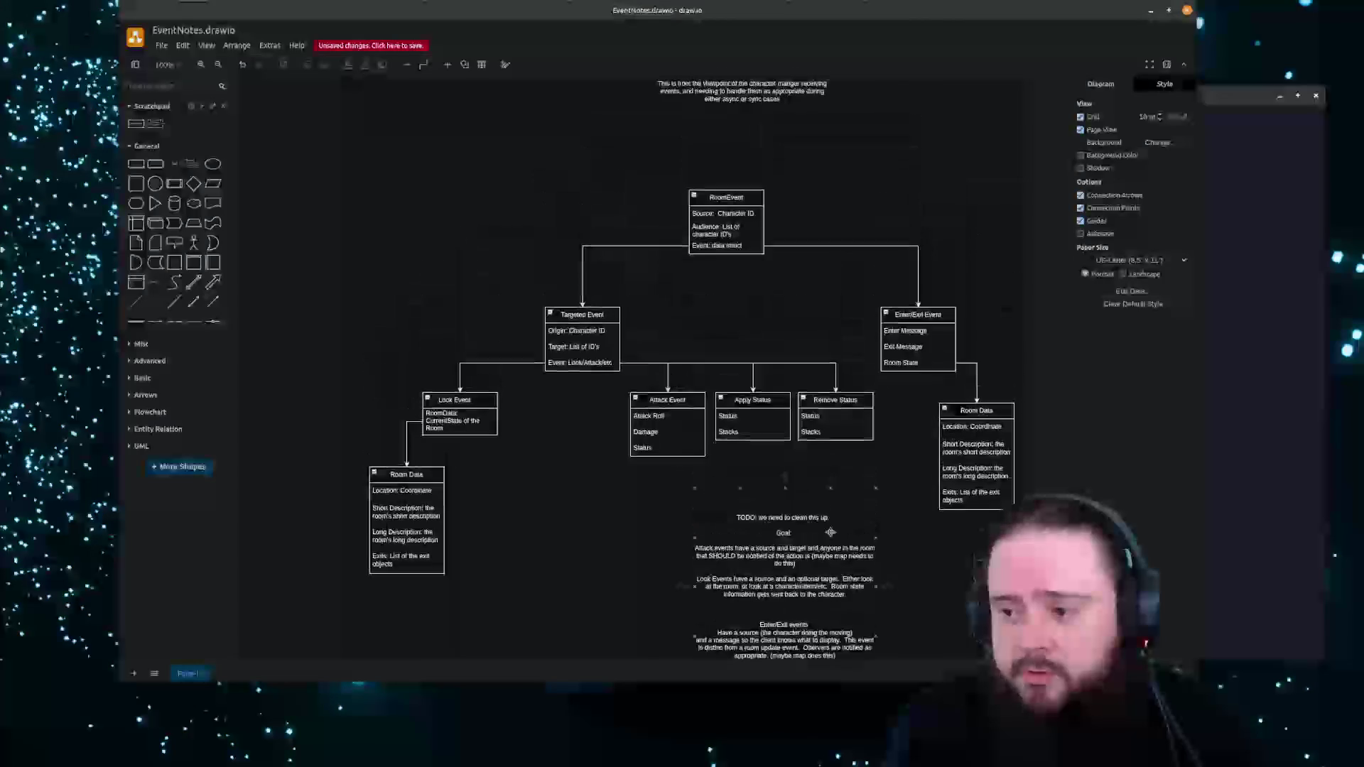
Move the draw.io window down out of the way and bring the terminal to the front
{"action": "left_click_drag", "start_coordinate": [860, 461], "coordinate": [744, 437]}
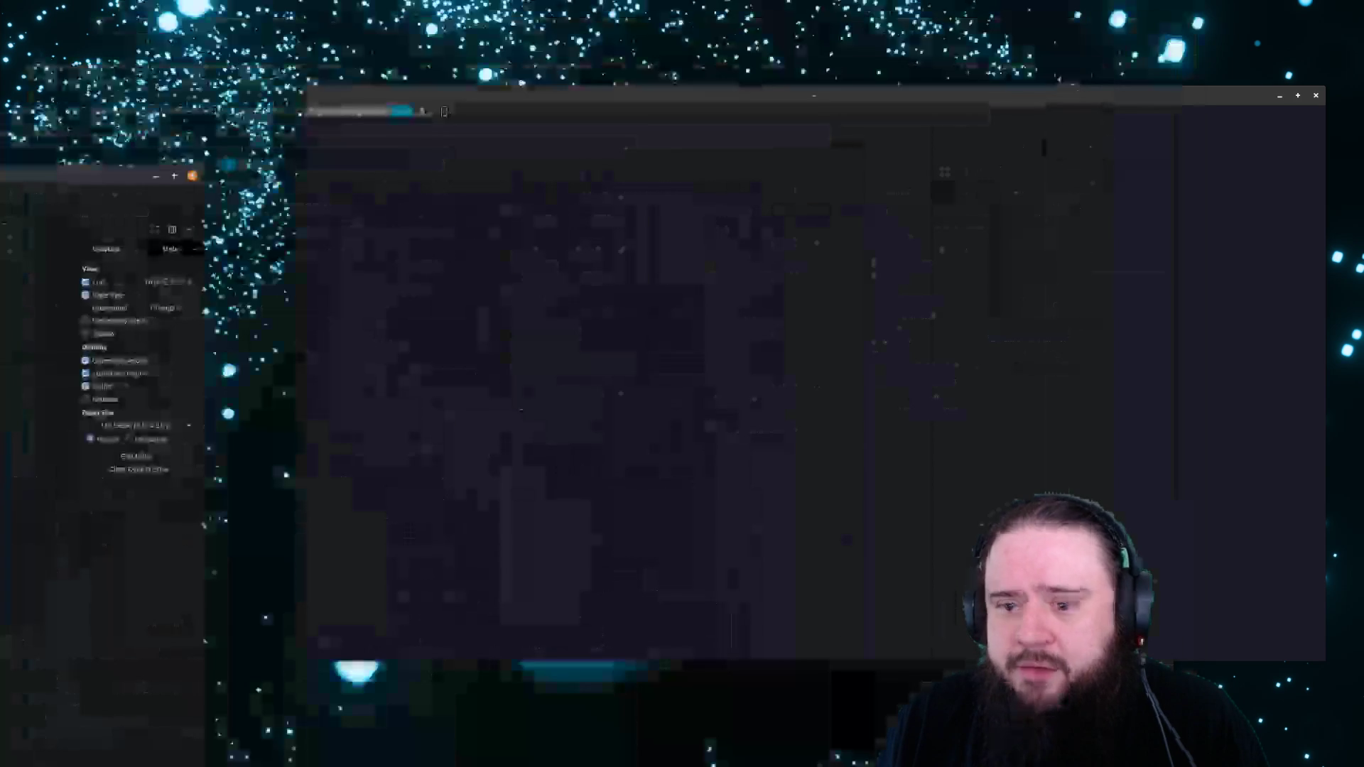
{"action": "left_click_drag", "start_coordinate": [660, 13], "coordinate": [713, 52]}
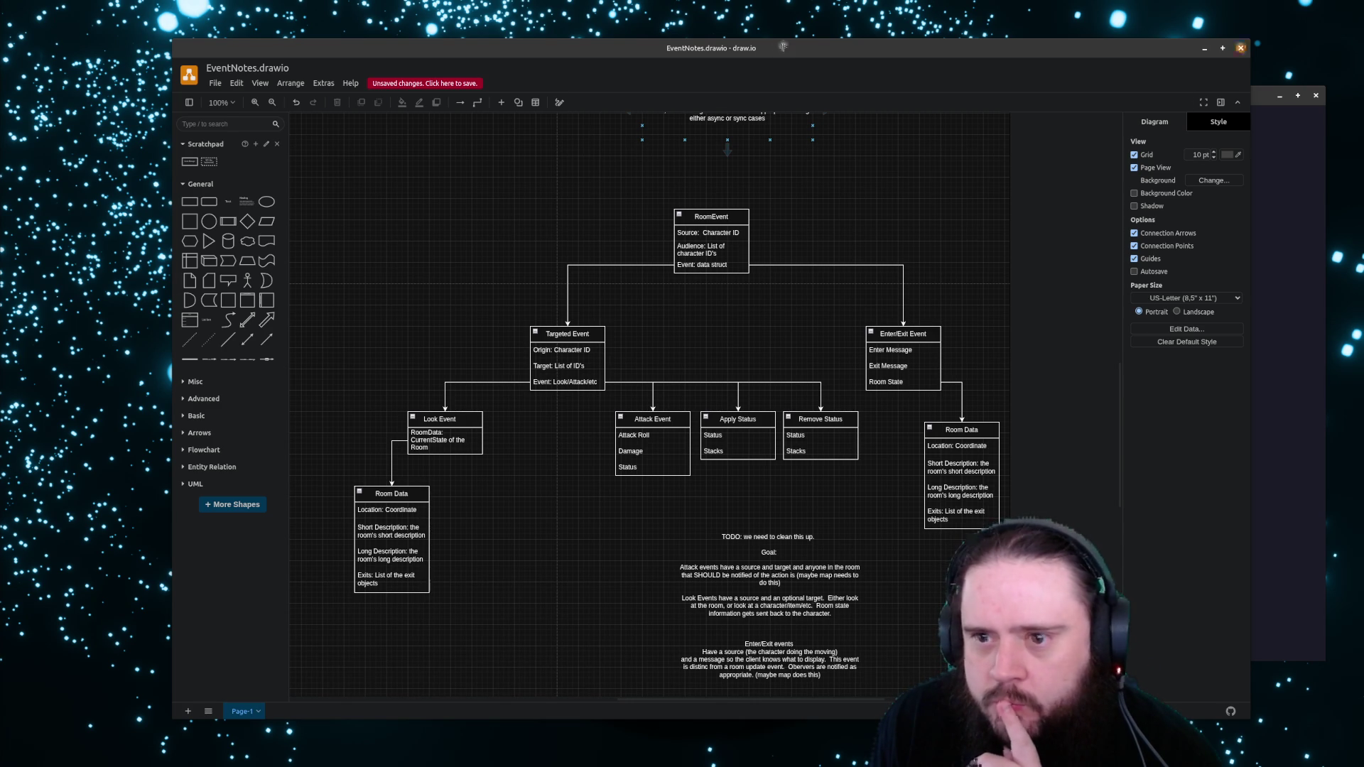
{"action": "left_click", "coordinate": [1240, 47]}
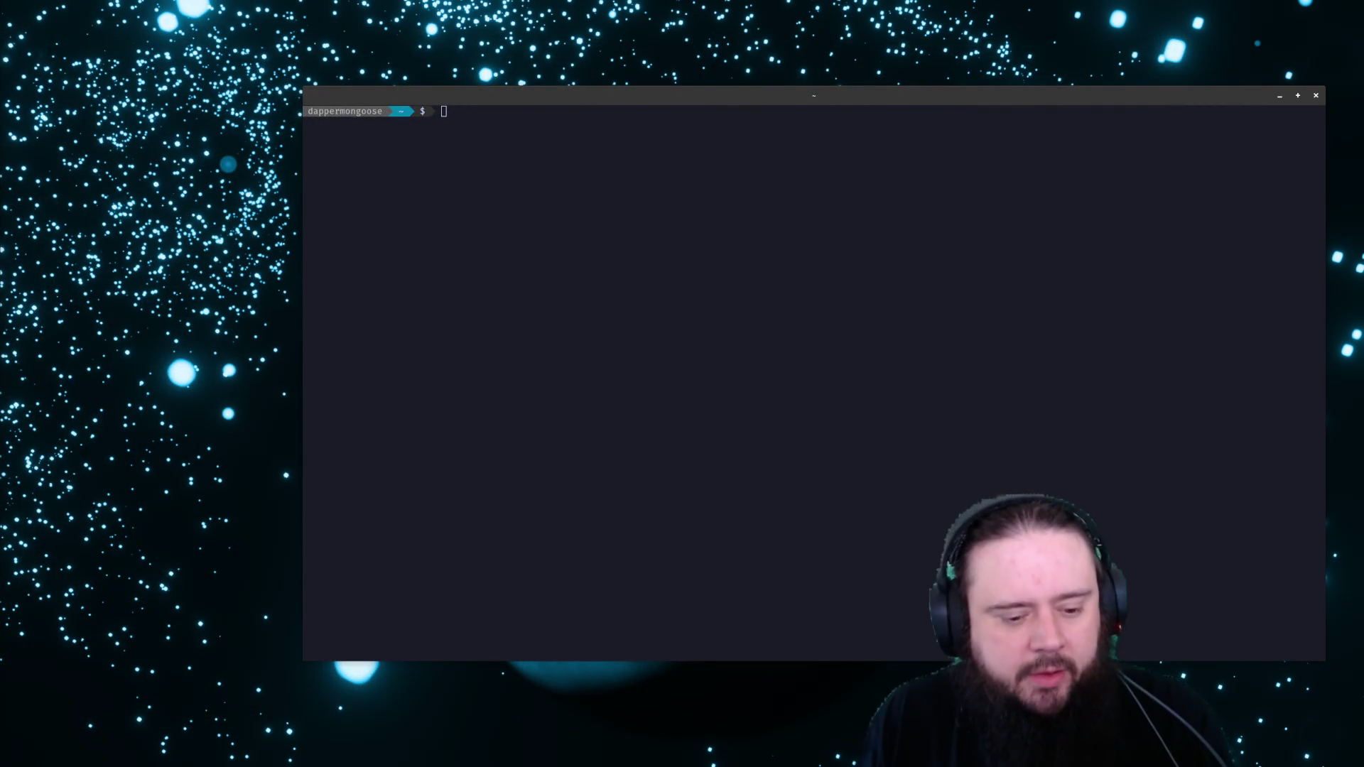
Load the mongoose-engine tmux session from history and run git status in the left pane
{"action": "left_click", "coordinate": [837, 412]}
{"action": "key", "text": "Up"}
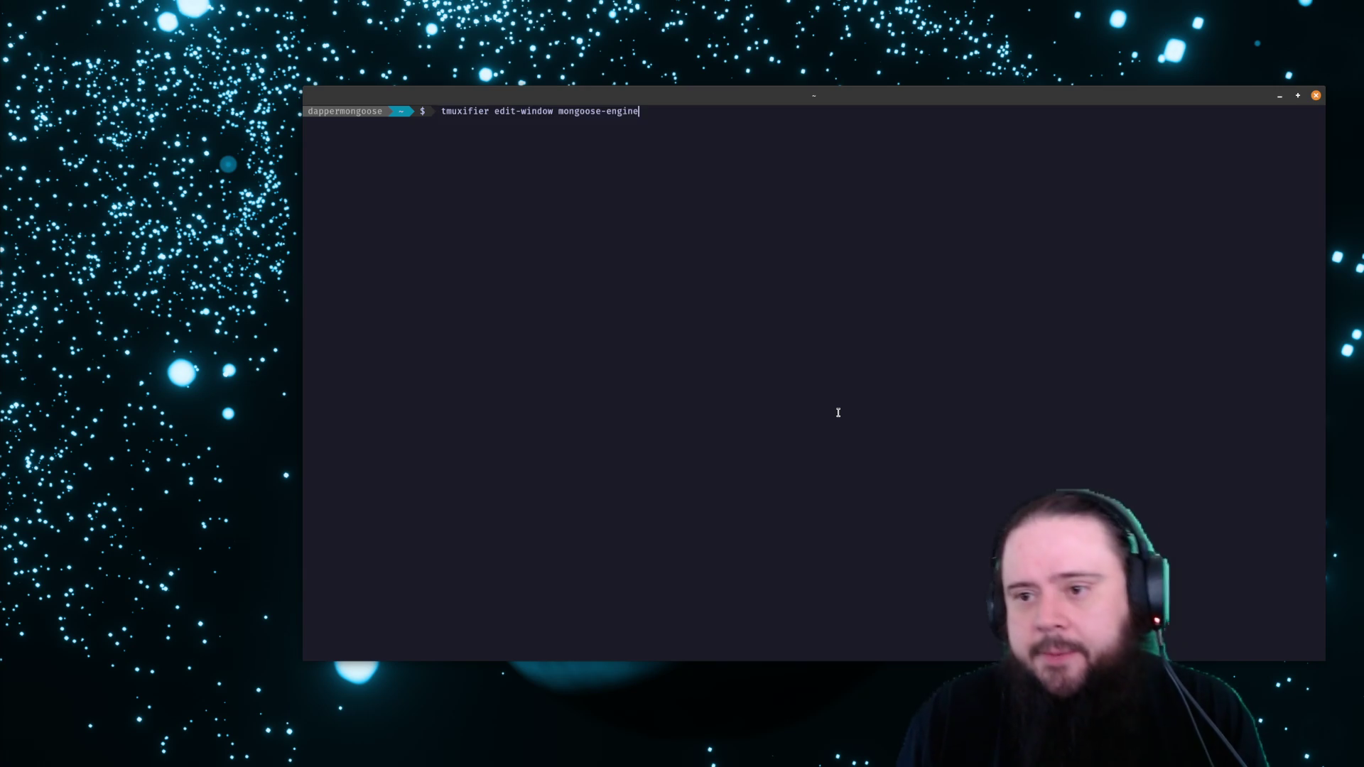
{"action": "key", "text": "Up"}
{"action": "key", "text": "Return"}
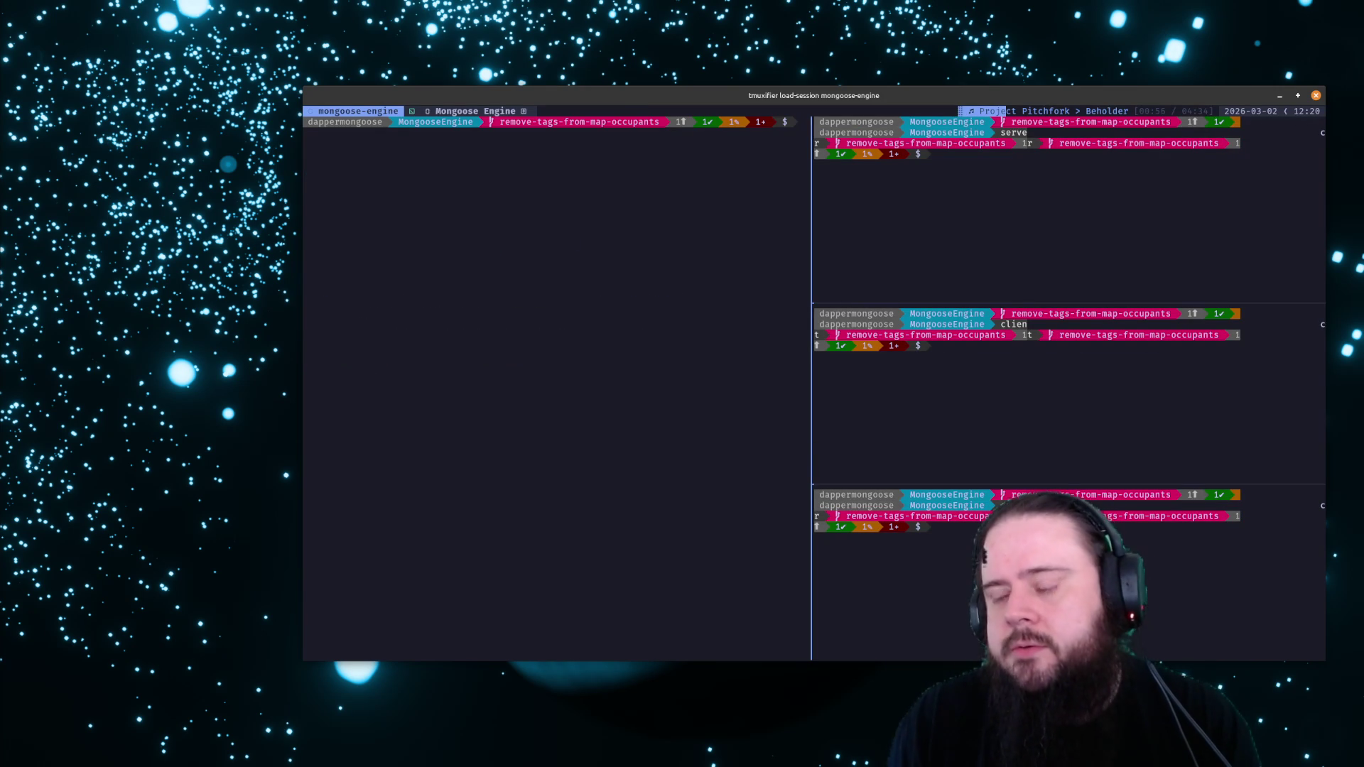
{"action": "type", "text": "git status"}
{"action": "key", "text": "Return"}
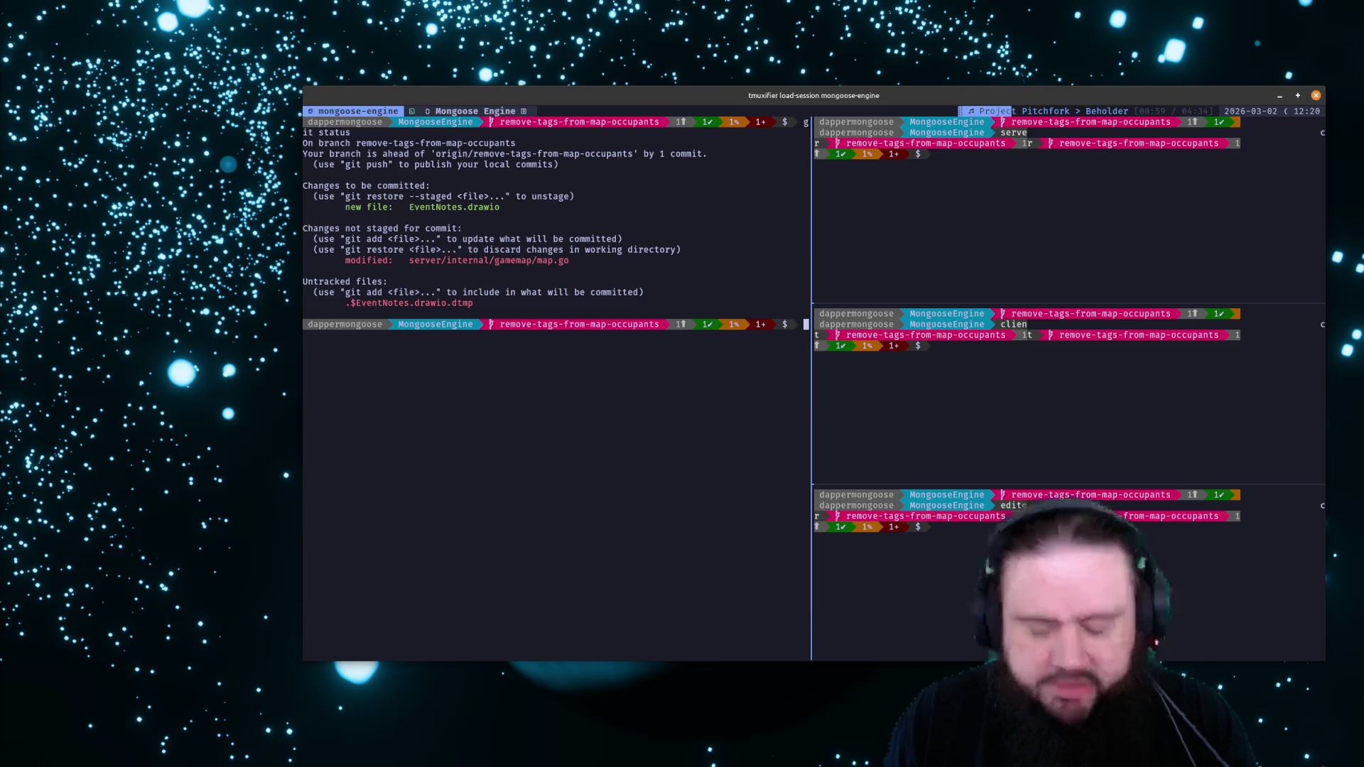
In the bottom-right editor pane, cd into the editor directory and clear it
{"action": "key", "text": "ctrl+b"}
{"action": "key", "text": "Right"}
{"action": "key", "text": "ctrl+b"}
{"action": "key", "text": "Down"}
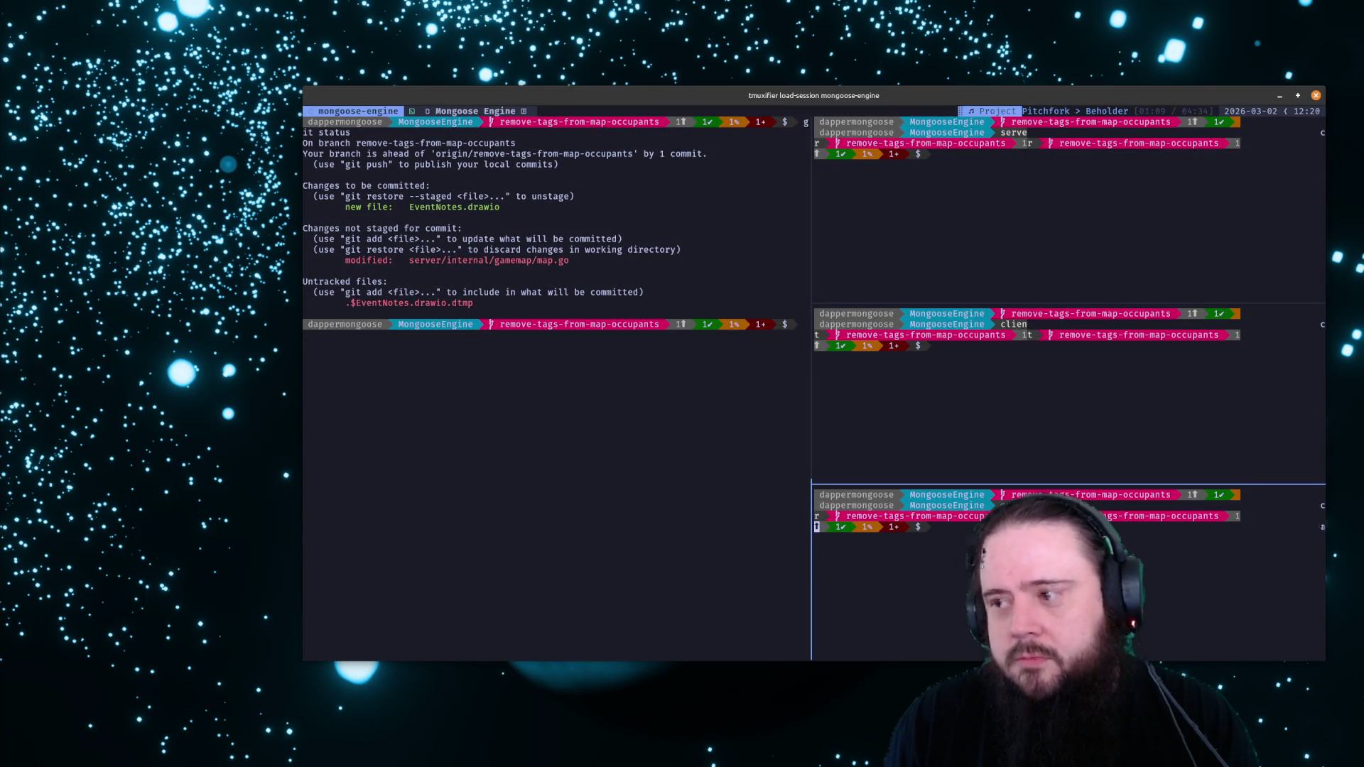
{"action": "key", "text": "ctrl+b"}
{"action": "key", "text": "Left"}
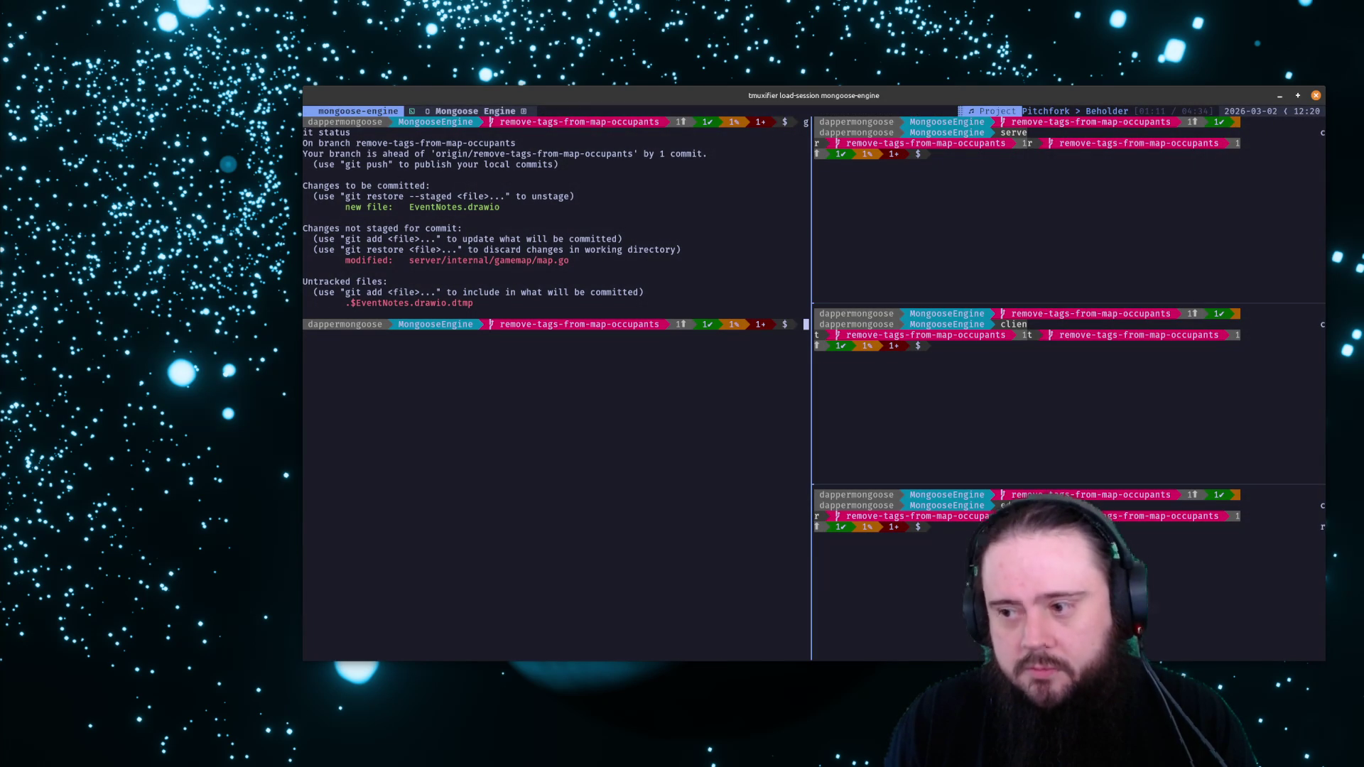
{"action": "key", "text": "ctrl+b"}
{"action": "key", "text": "Right"}
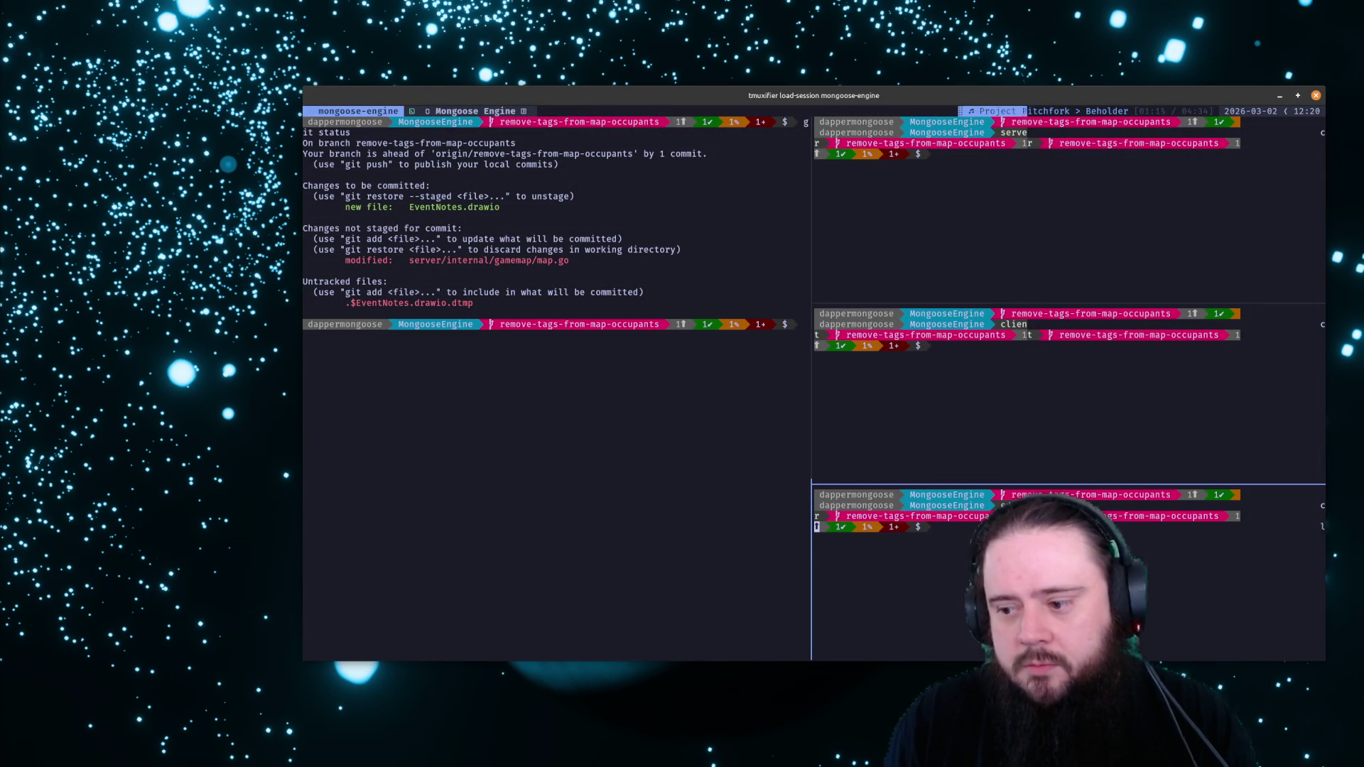
{"action": "type", "text": "cd editor"}
{"action": "key", "text": "ctrl+l"}
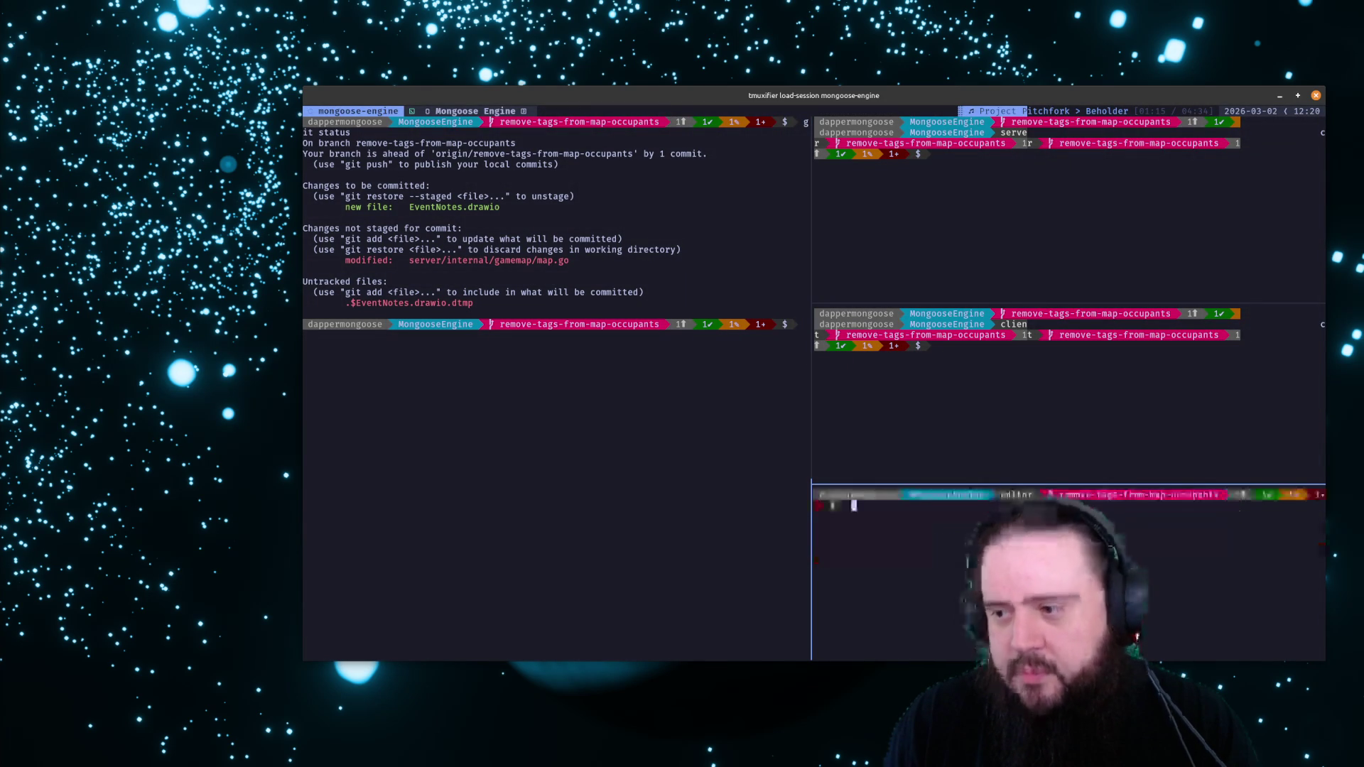
{"action": "type", "text": "clear"}
{"action": "key", "text": "Return"}
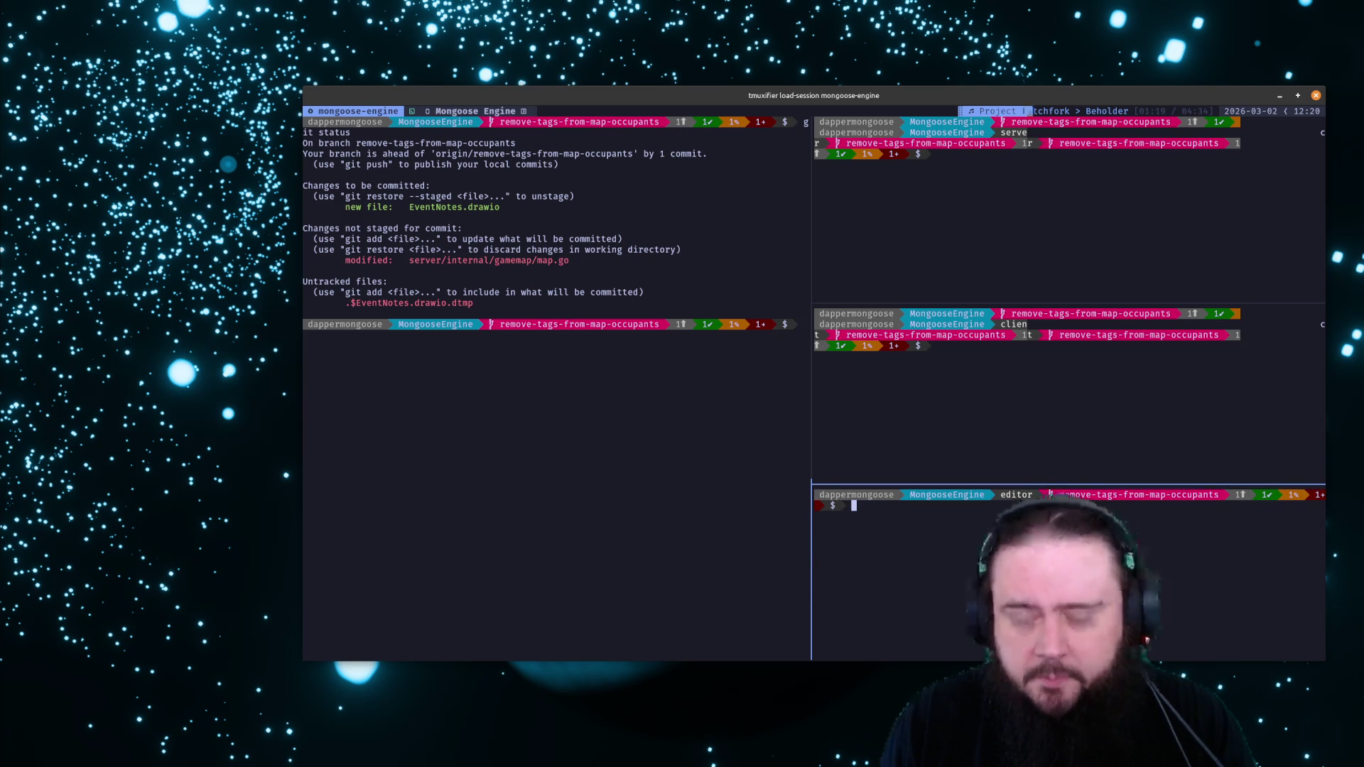
Clear the client and server panes with Ctrl+L and return focus to the left pane
{"action": "key", "text": "ctrl+b"}
{"action": "key", "text": "Up"}
{"action": "key", "text": "ctrl+l"}
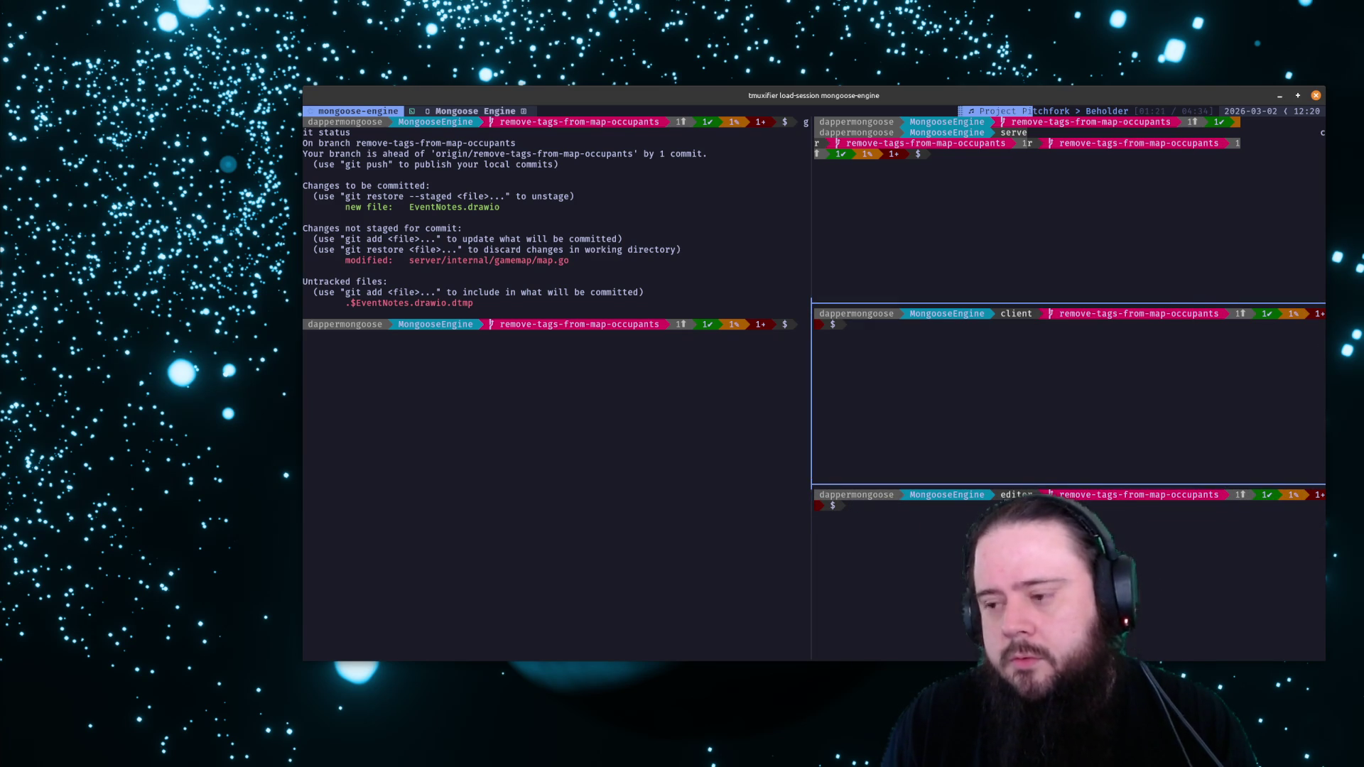
{"action": "key", "text": "ctrl+b"}
{"action": "key", "text": "Up"}
{"action": "key", "text": "ctrl+l"}
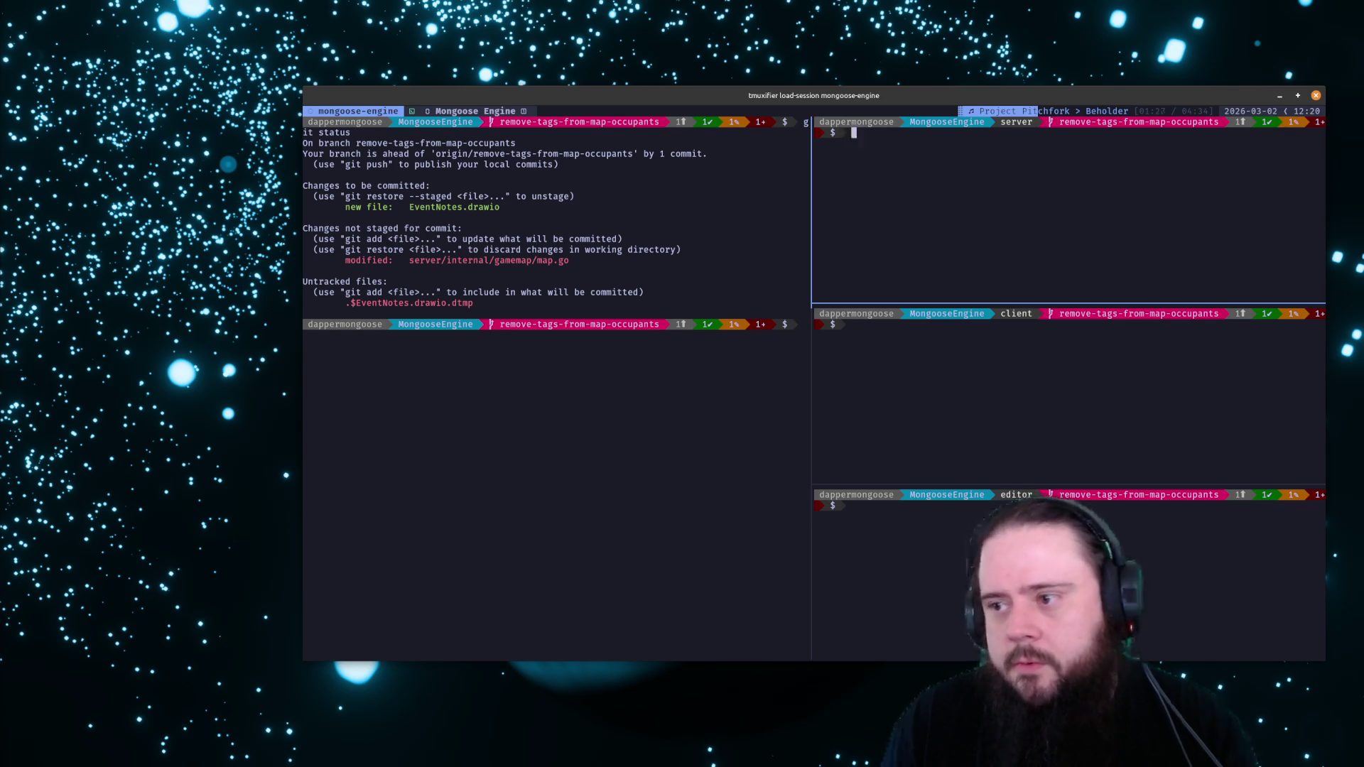
{"action": "key", "text": "ctrl+b"}
{"action": "key", "text": "Left"}
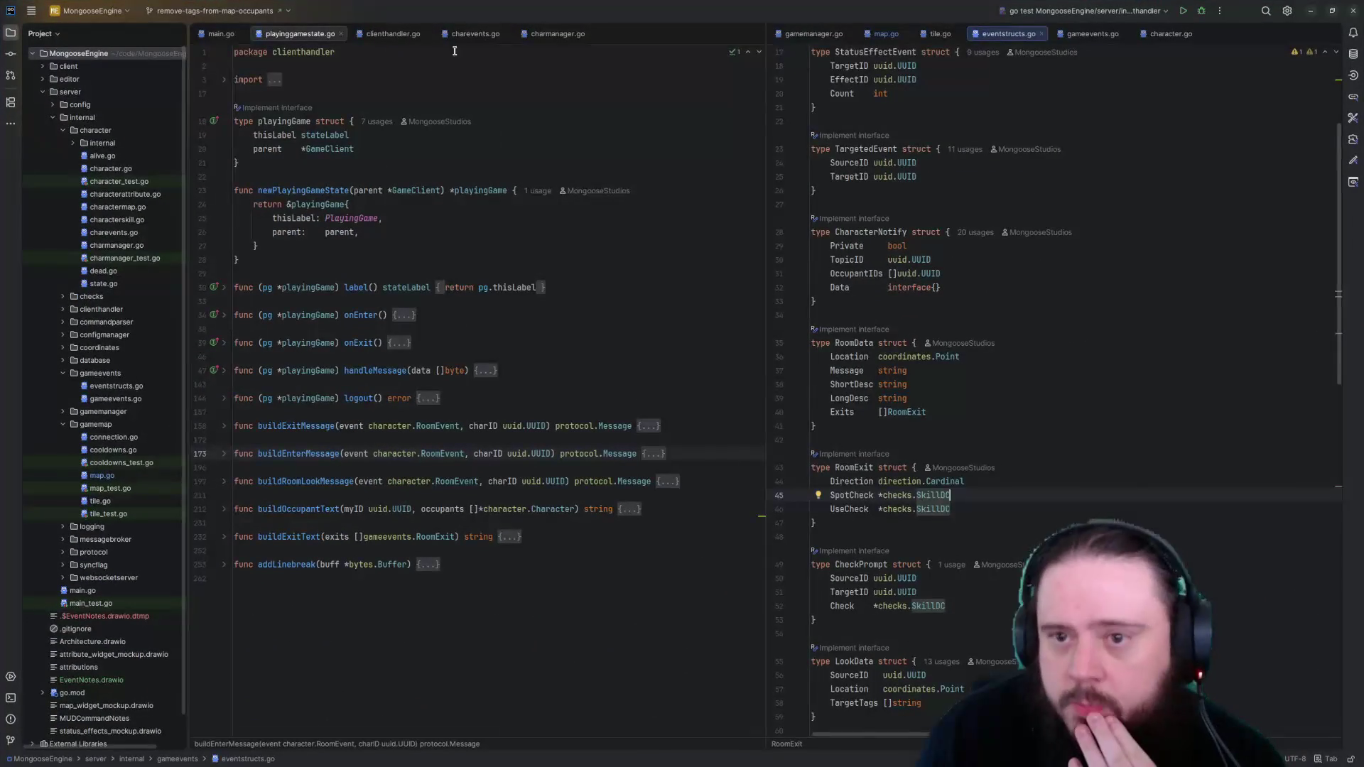
Show map.go's move recovery code with the smarter recover TODO, then bring EventNotes forward
{"action": "left_click", "coordinate": [885, 33]}
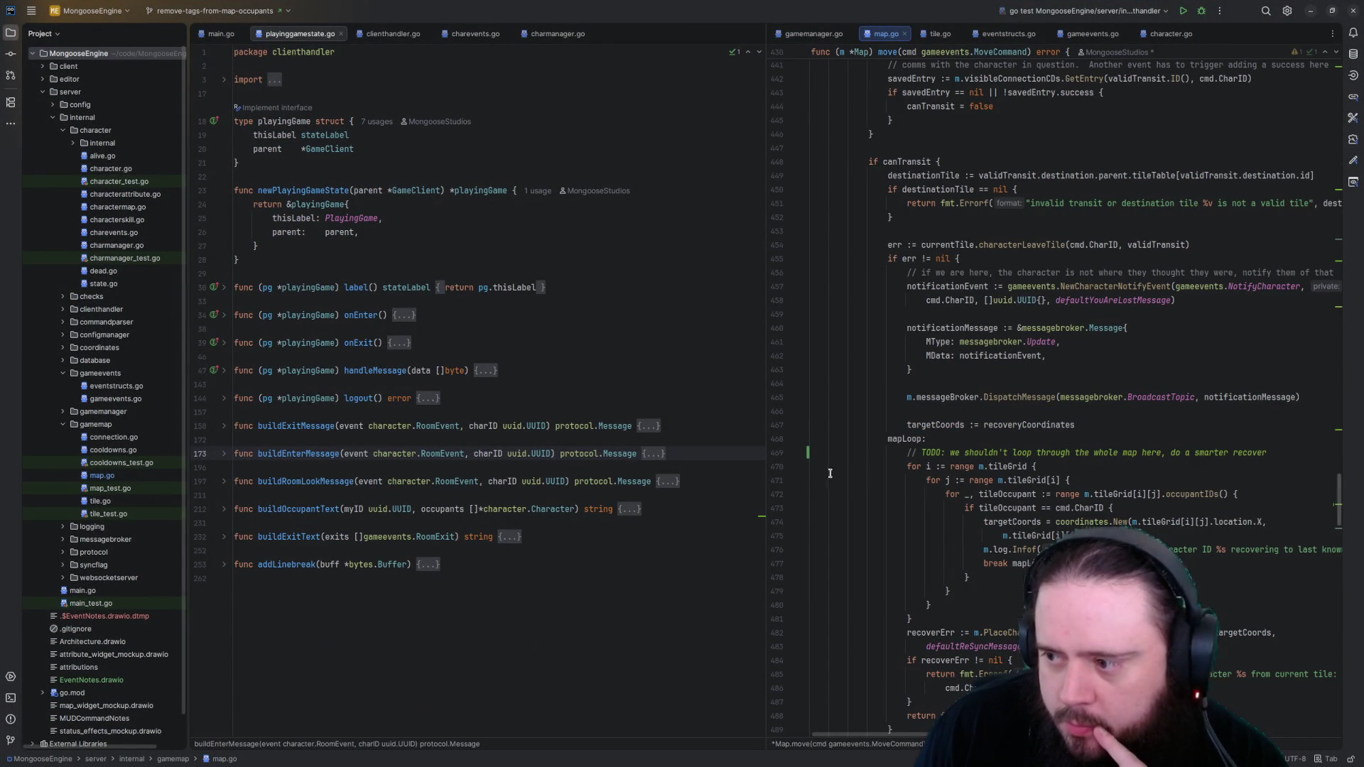
{"action": "scroll", "coordinate": [1039, 453], "scroll_direction": "up", "scroll_amount": 3}
{"action": "scroll", "coordinate": [1039, 448], "scroll_direction": "up", "scroll_amount": 4}
{"action": "scroll", "coordinate": [1040, 437], "scroll_direction": "up", "scroll_amount": 4}
{"action": "scroll", "coordinate": [1041, 426], "scroll_direction": "up", "scroll_amount": 4}
{"action": "scroll", "coordinate": [1041, 426], "scroll_direction": "up", "scroll_amount": 5}
{"action": "scroll", "coordinate": [1038, 424], "scroll_direction": "up", "scroll_amount": 5}
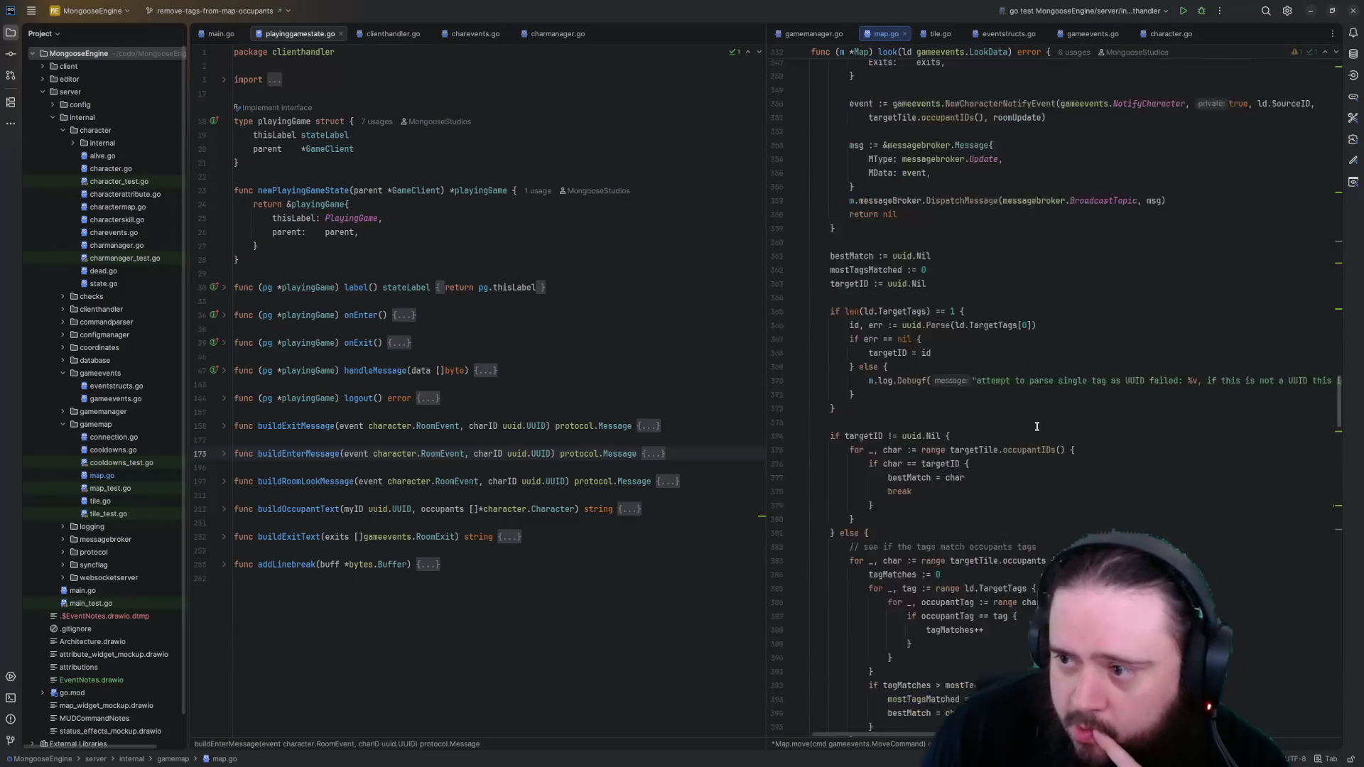
{"action": "scroll", "coordinate": [1036, 423], "scroll_direction": "up", "scroll_amount": 5}
{"action": "scroll", "coordinate": [1035, 422], "scroll_direction": "up", "scroll_amount": 5}
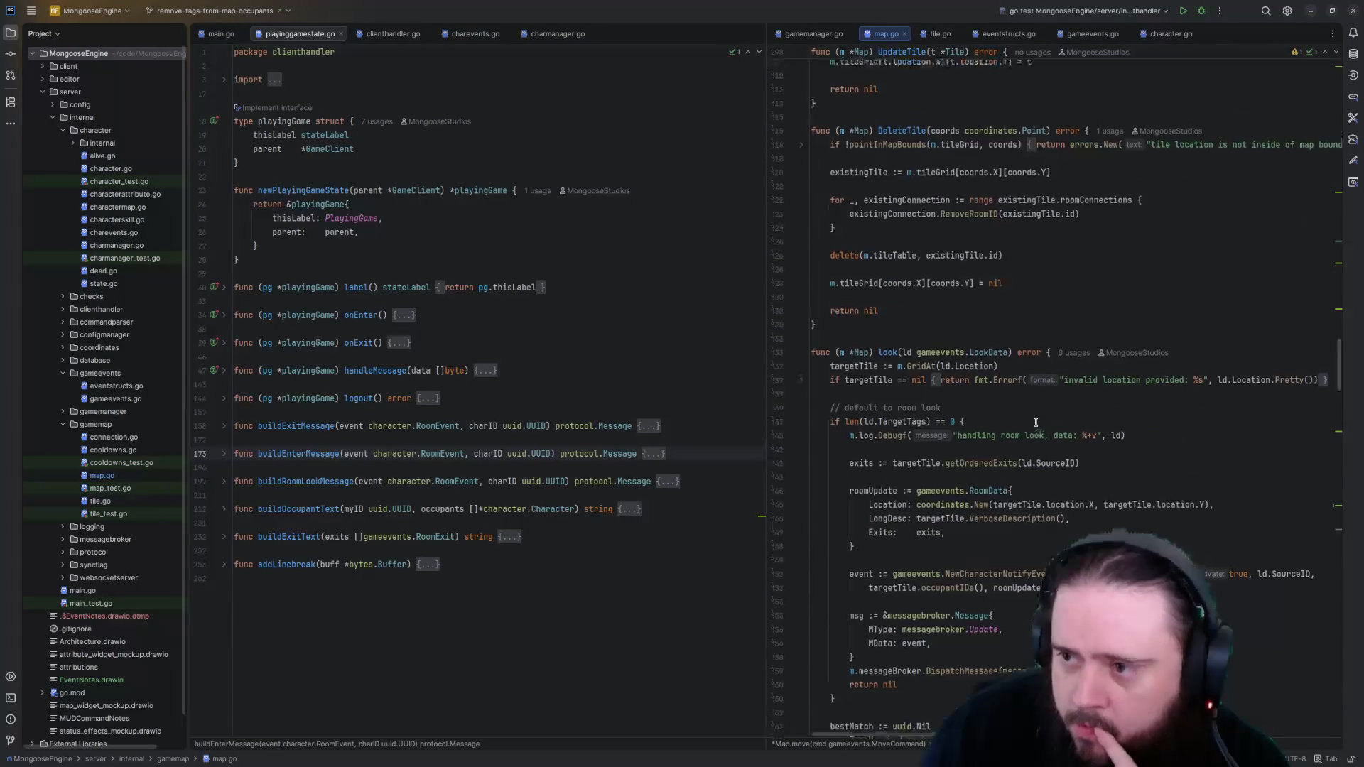
{"action": "scroll", "coordinate": [1035, 422], "scroll_direction": "down", "scroll_amount": 5}
{"action": "scroll", "coordinate": [1040, 419], "scroll_direction": "down", "scroll_amount": 7}
{"action": "scroll", "coordinate": [1045, 417], "scroll_direction": "down", "scroll_amount": 7}
{"action": "scroll", "coordinate": [1054, 410], "scroll_direction": "down", "scroll_amount": 7}
{"action": "scroll", "coordinate": [1054, 409], "scroll_direction": "down", "scroll_amount": 5}
{"action": "scroll", "coordinate": [1038, 412], "scroll_direction": "down", "scroll_amount": 5}
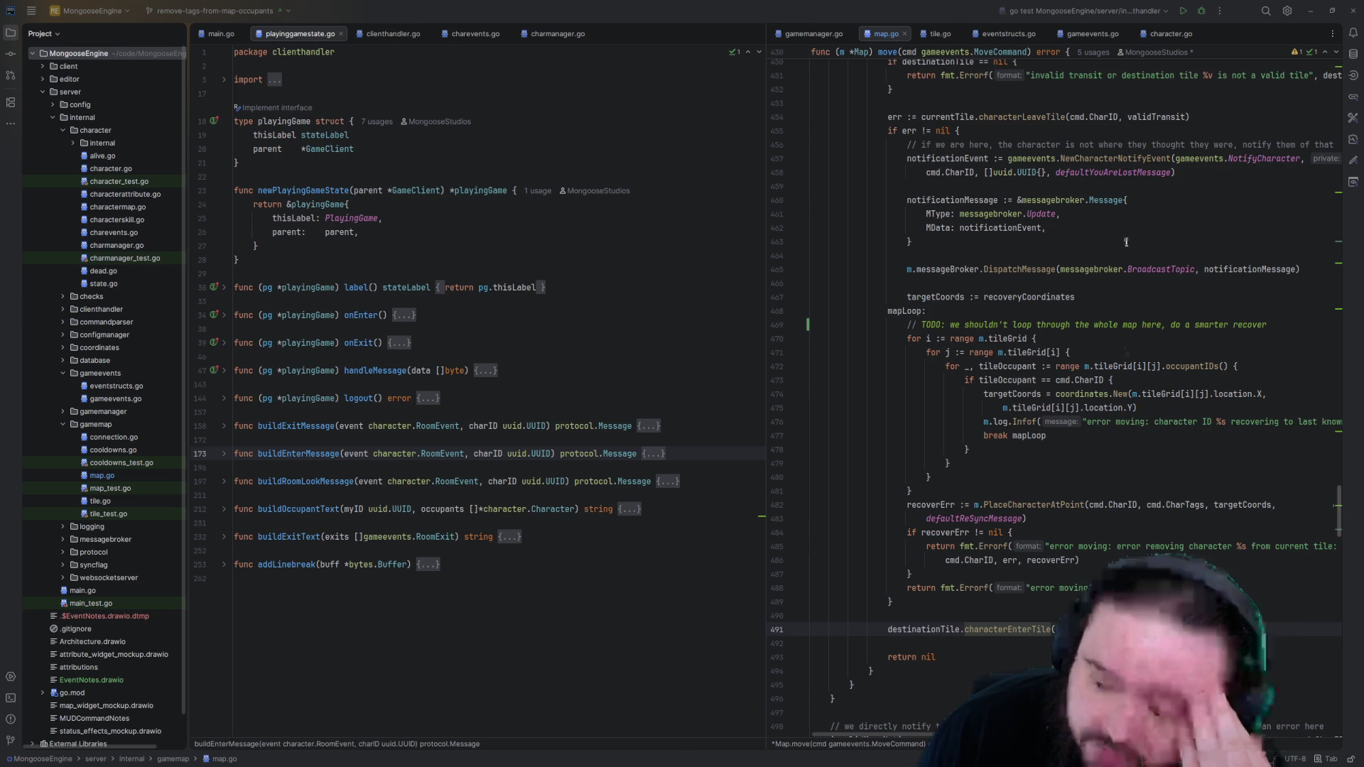
{"action": "left_click", "coordinate": [1274, 324]}
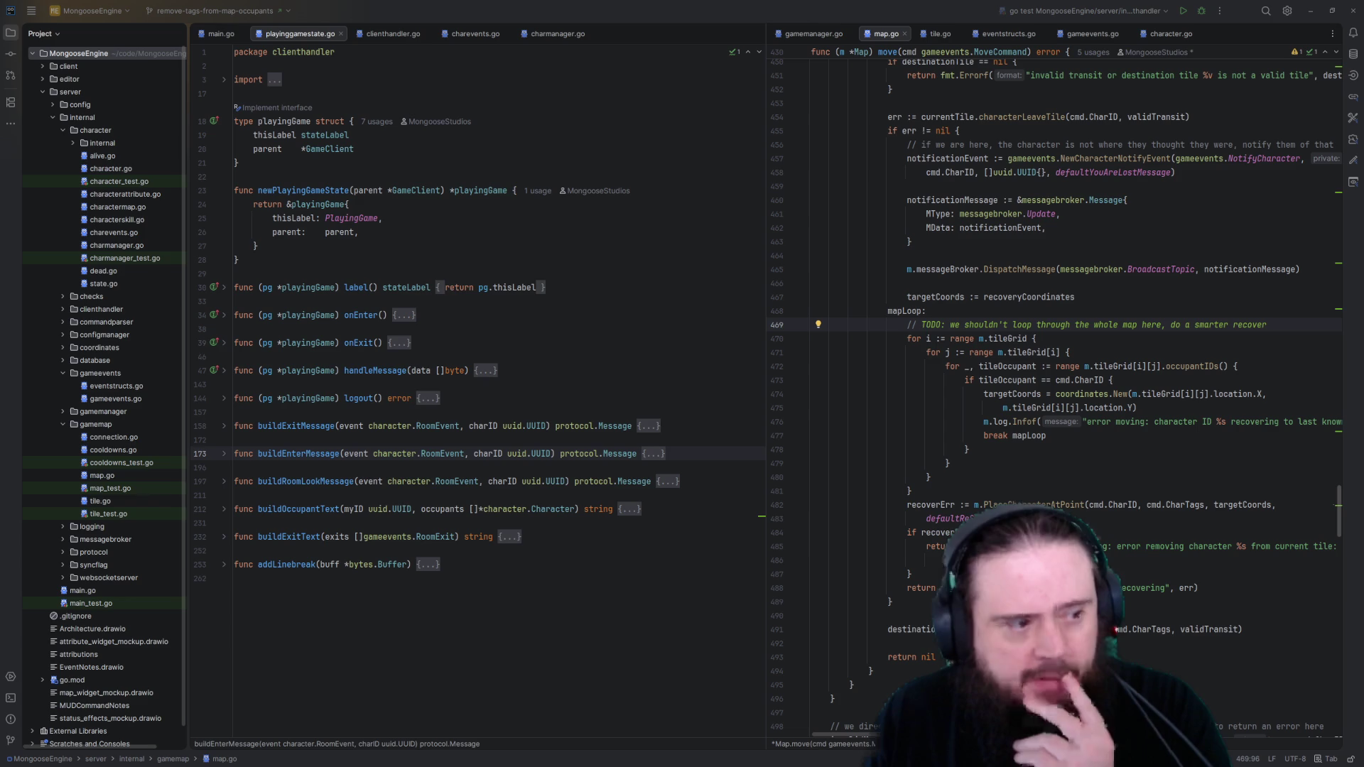
{"action": "key", "text": "alt+Tab"}
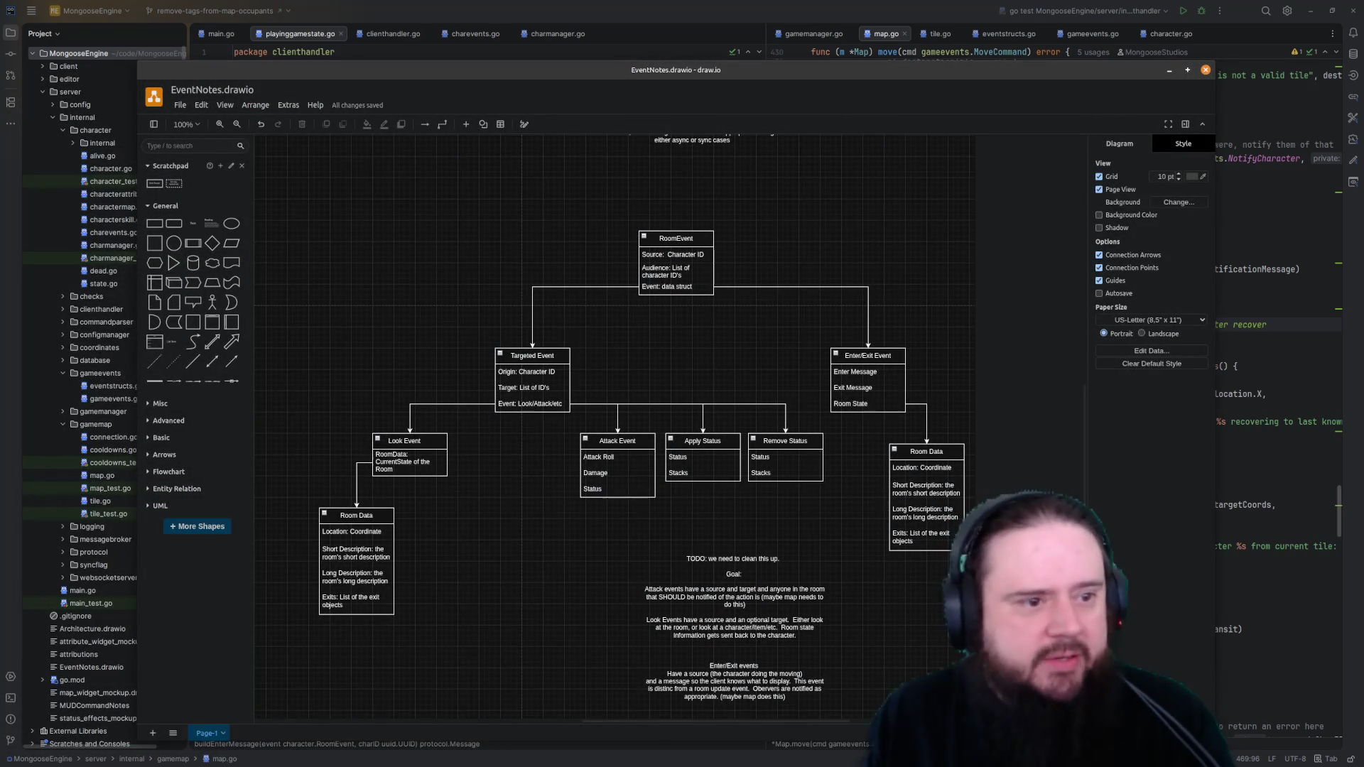
Switch past the EventNotes window back to the code at line 481's closing brace
{"action": "key", "text": "alt+Tab"}
{"action": "key", "text": "alt+Tab"}
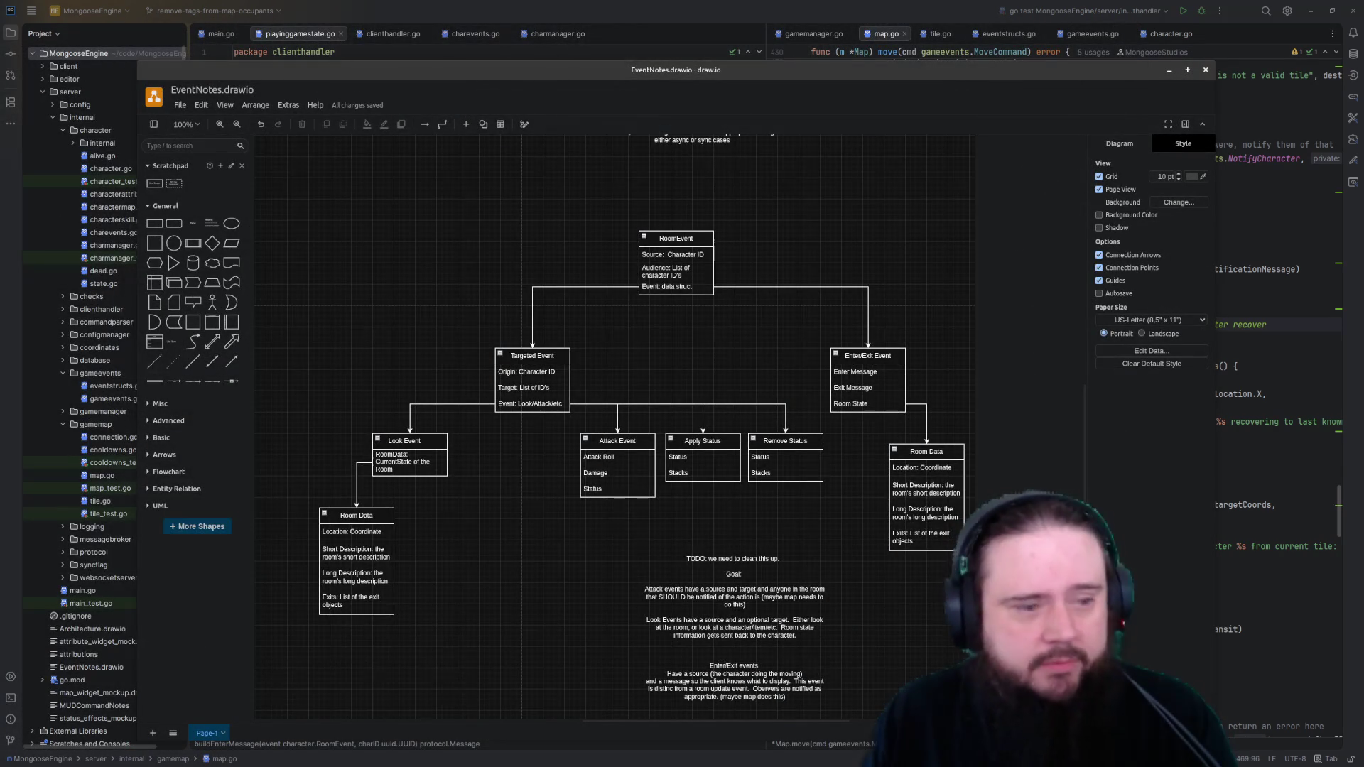
{"action": "key", "text": "alt+Tab"}
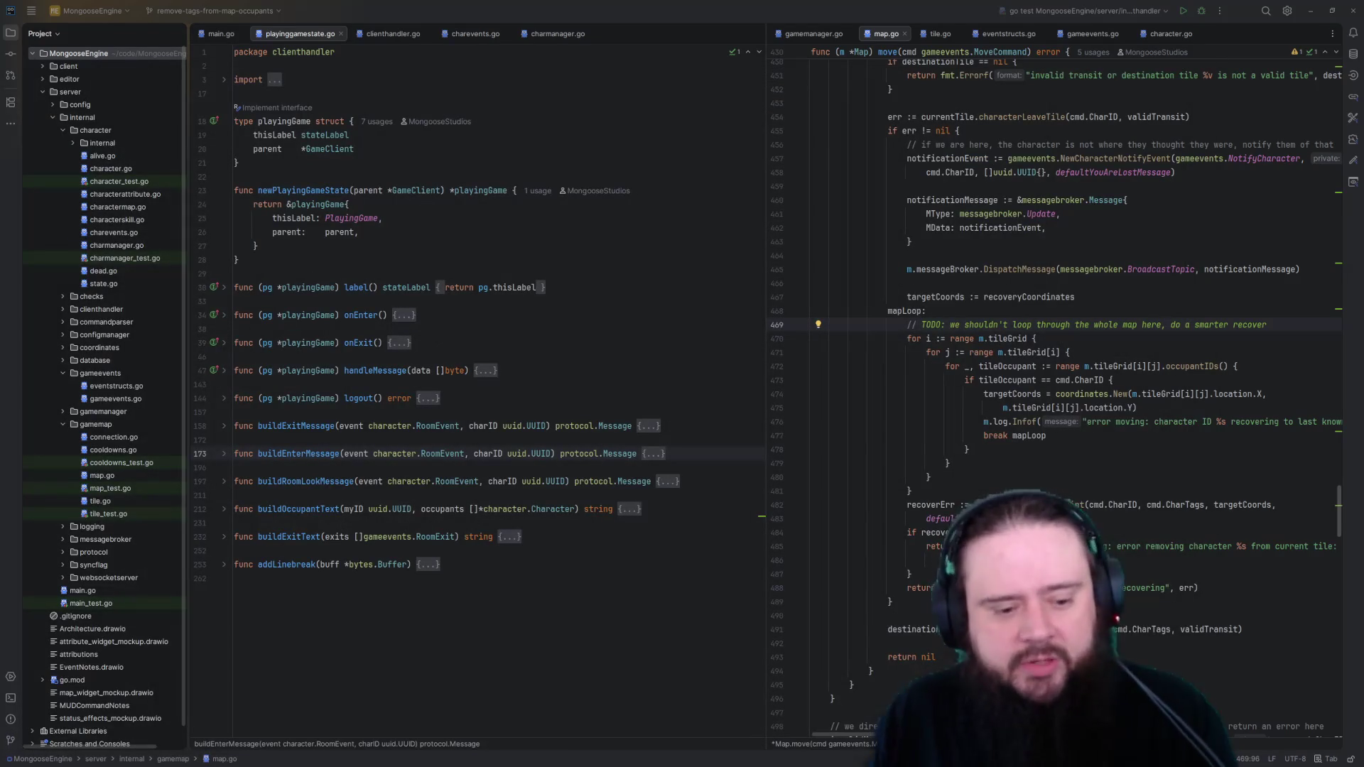
{"action": "left_click", "coordinate": [1128, 491]}
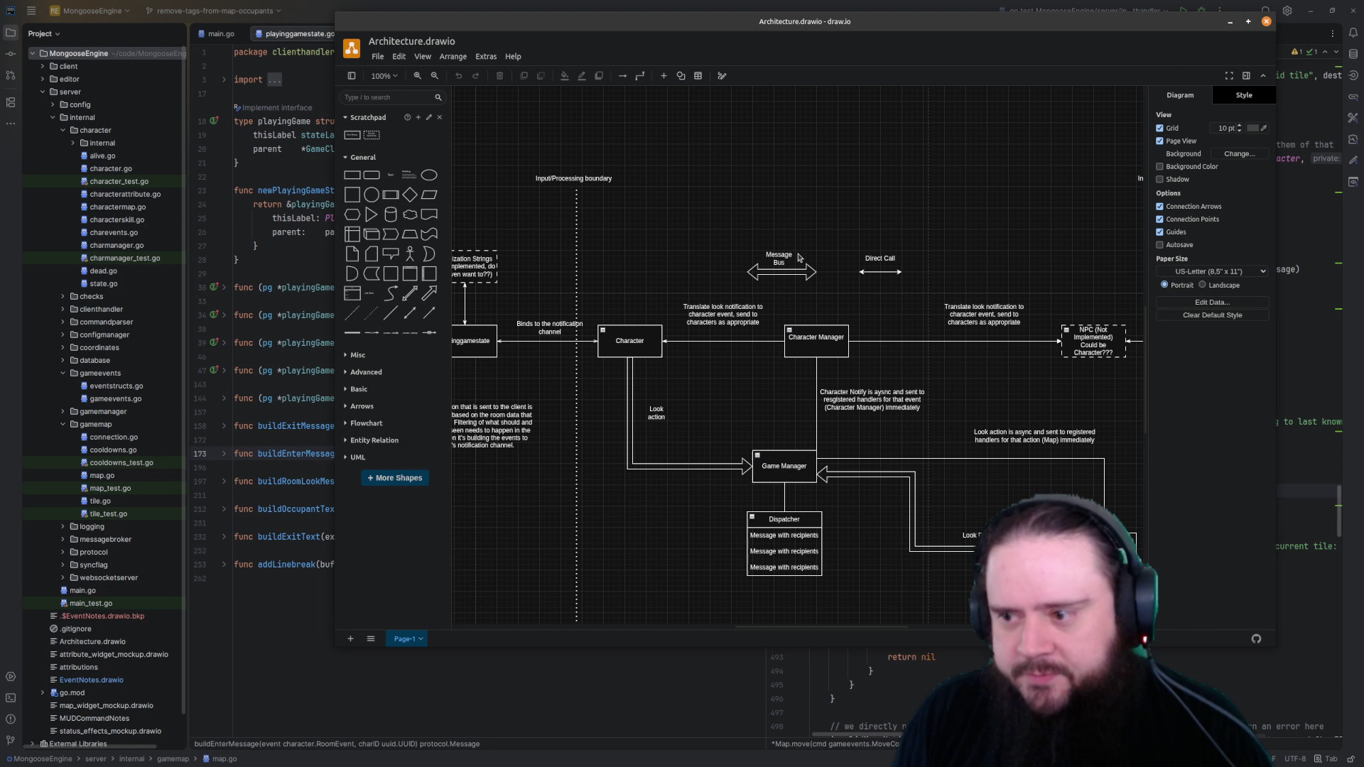
{"action": "left_click", "coordinate": [645, 409]}
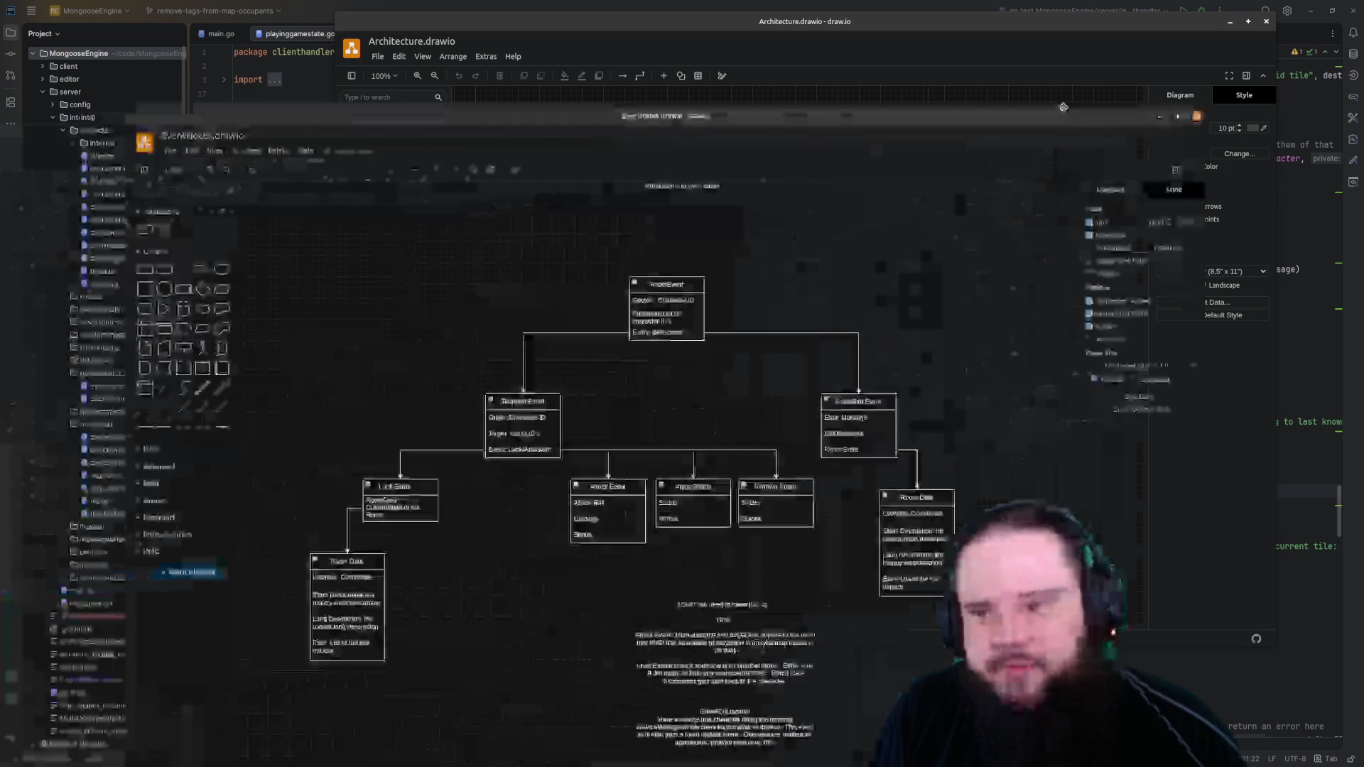
{"action": "mouse_move", "coordinate": [1002, 123]}
{"action": "left_mouse_down"}
{"action": "mouse_move", "coordinate": [1143, 50]}
{"action": "mouse_move", "coordinate": [1132, 50]}
{"action": "left_mouse_up"}
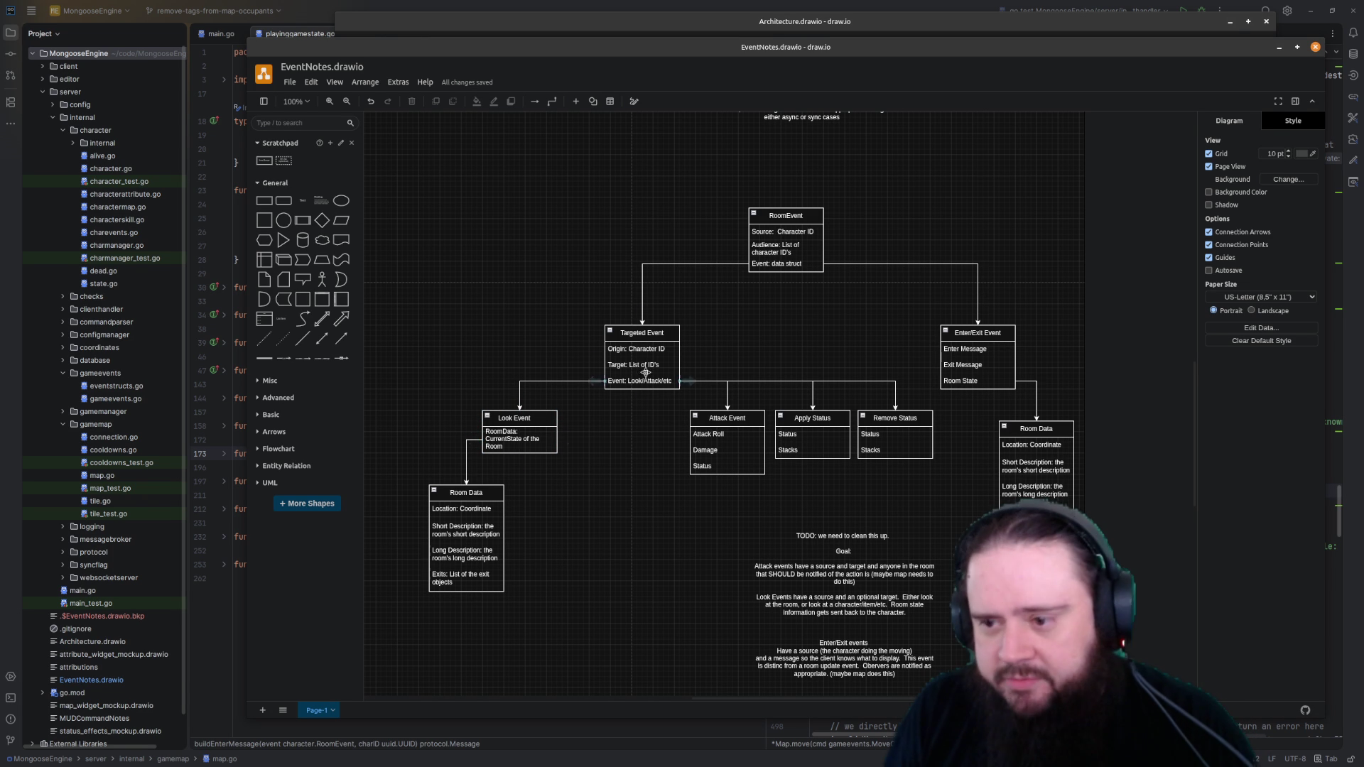
{"action": "left_click", "coordinate": [651, 334]}
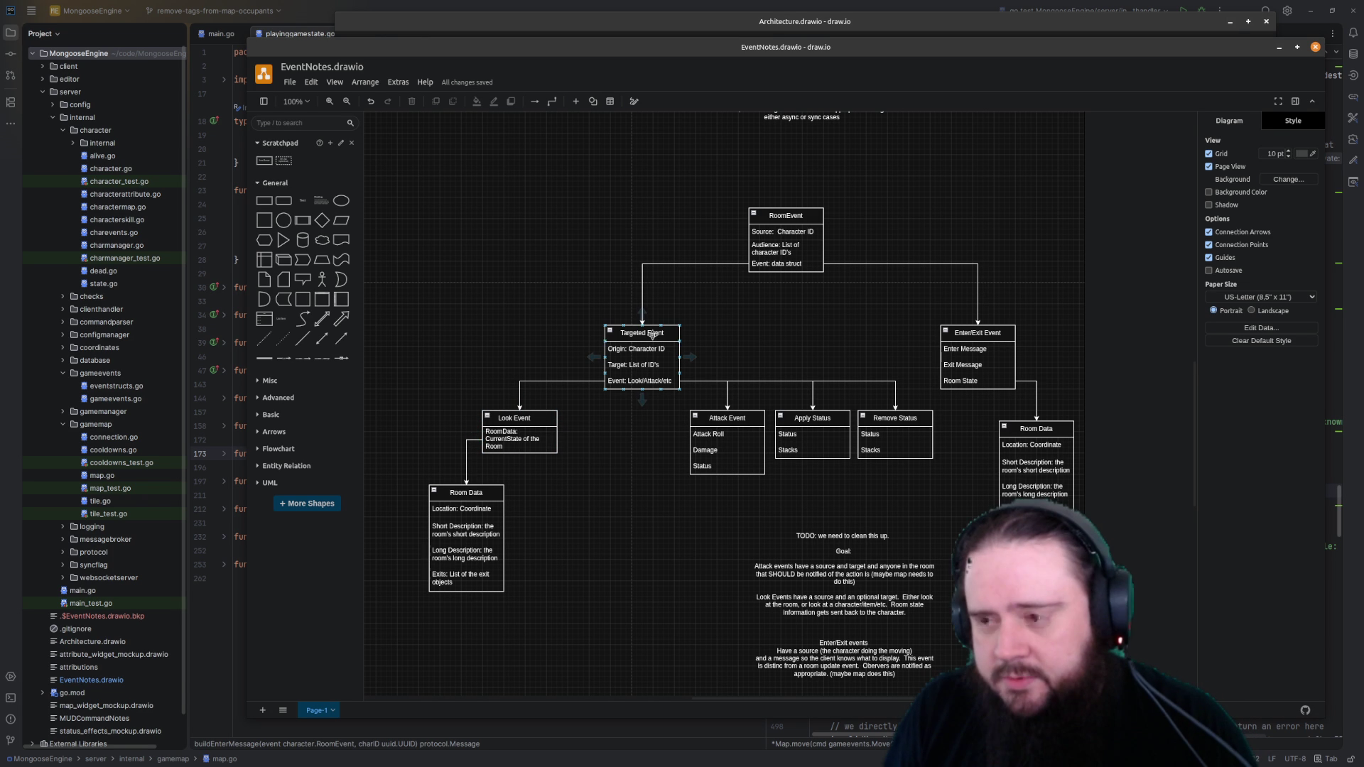
{"action": "left_click", "coordinate": [586, 305]}
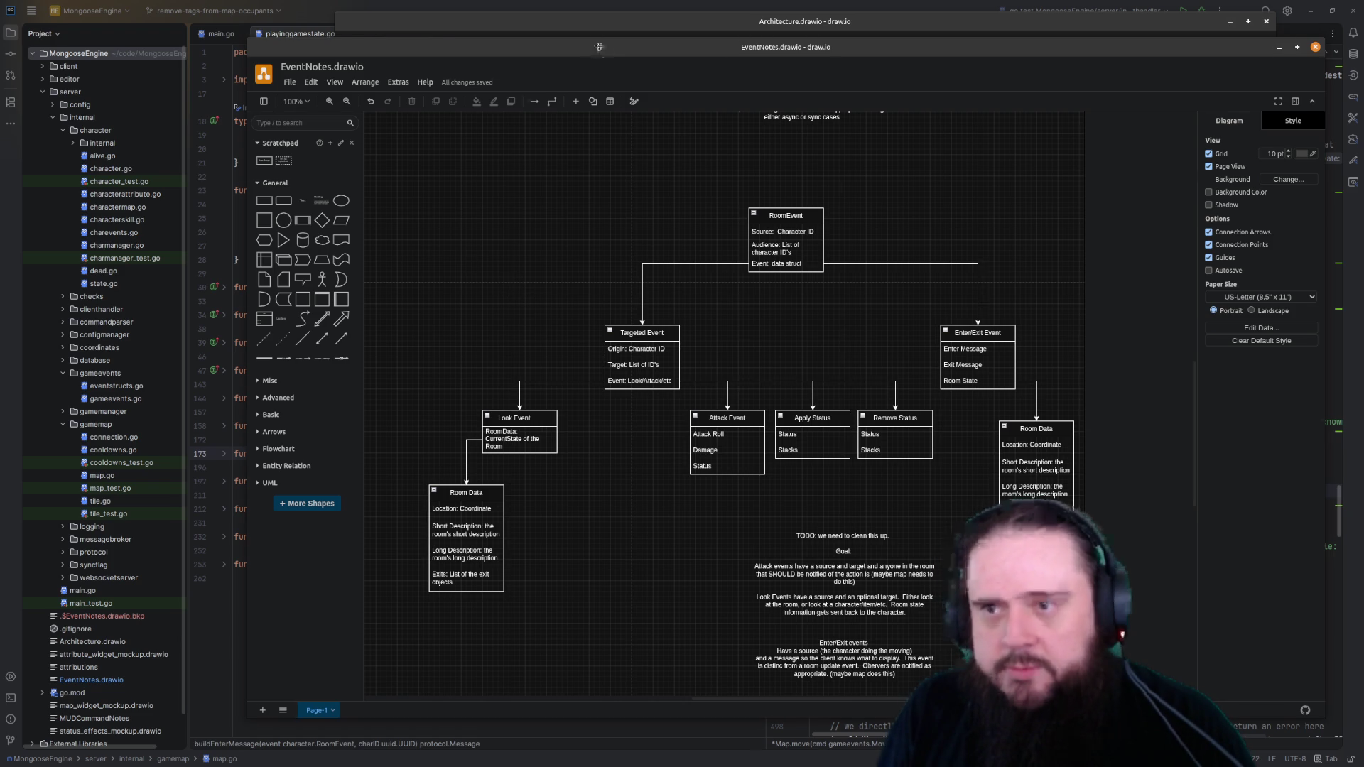
{"action": "key", "text": "ctrl+w"}
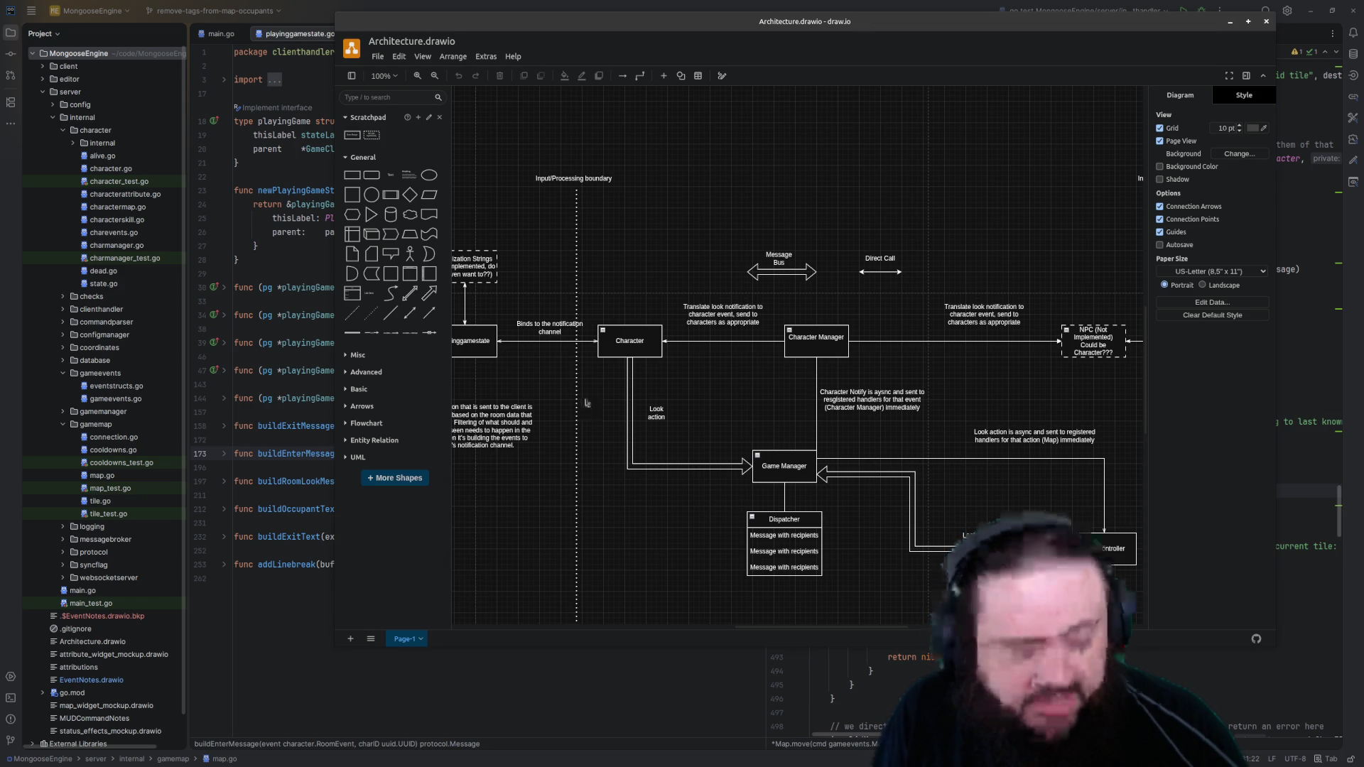
Select and release the 'Translate look notification' label on the Architecture diagram
{"action": "left_click", "coordinate": [717, 328]}
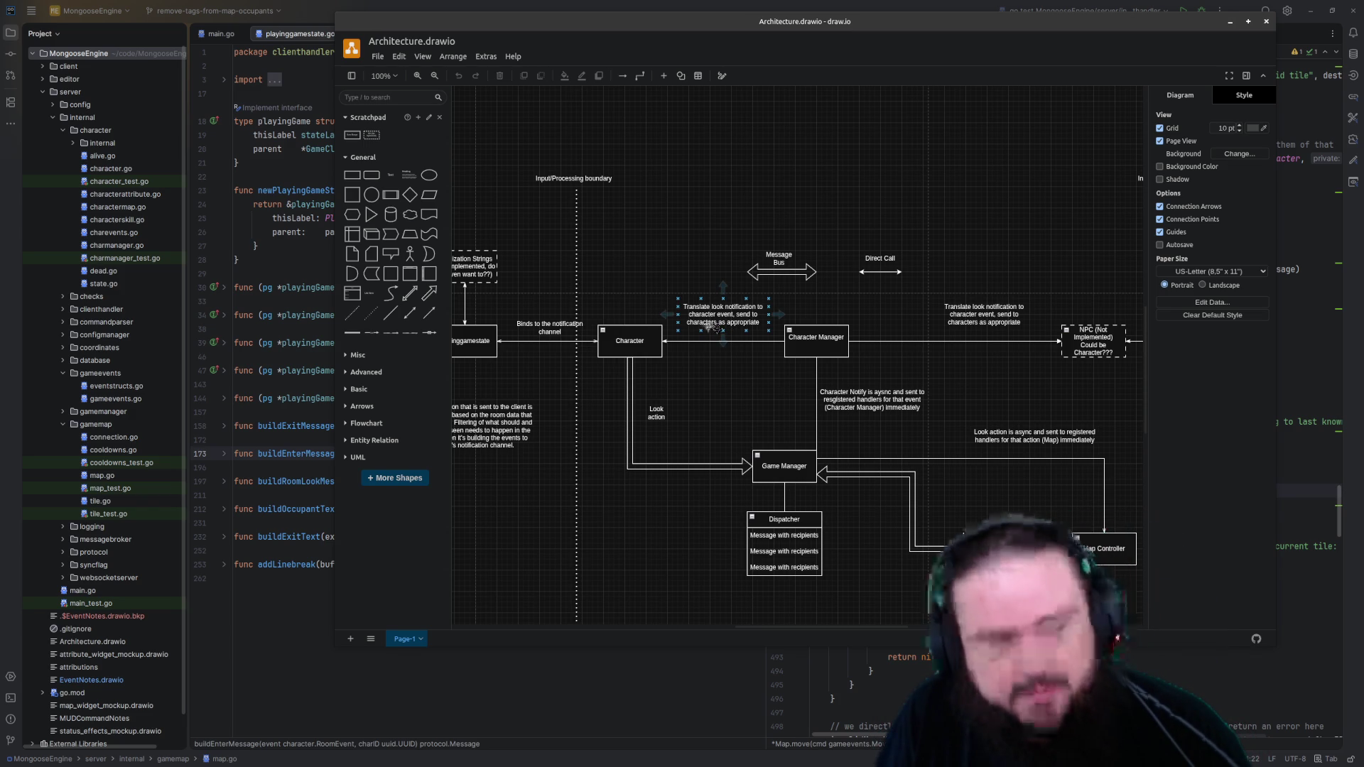
{"action": "key", "text": "Escape"}
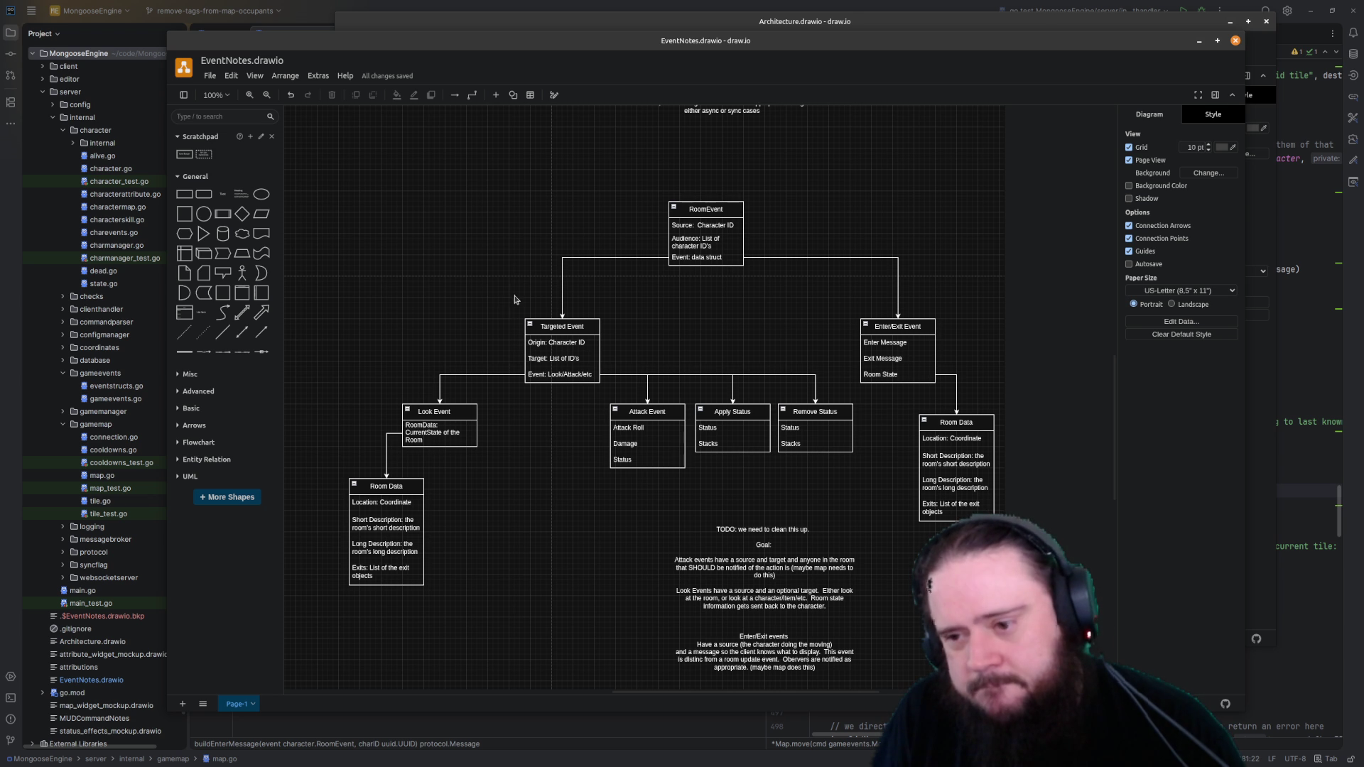
Rename the Look Event box under Targeted Event to 'Look Room Event'
{"action": "left_click", "coordinate": [450, 415]}
{"action": "double_click", "coordinate": [448, 414]}
{"action": "type", "text": "Room"}
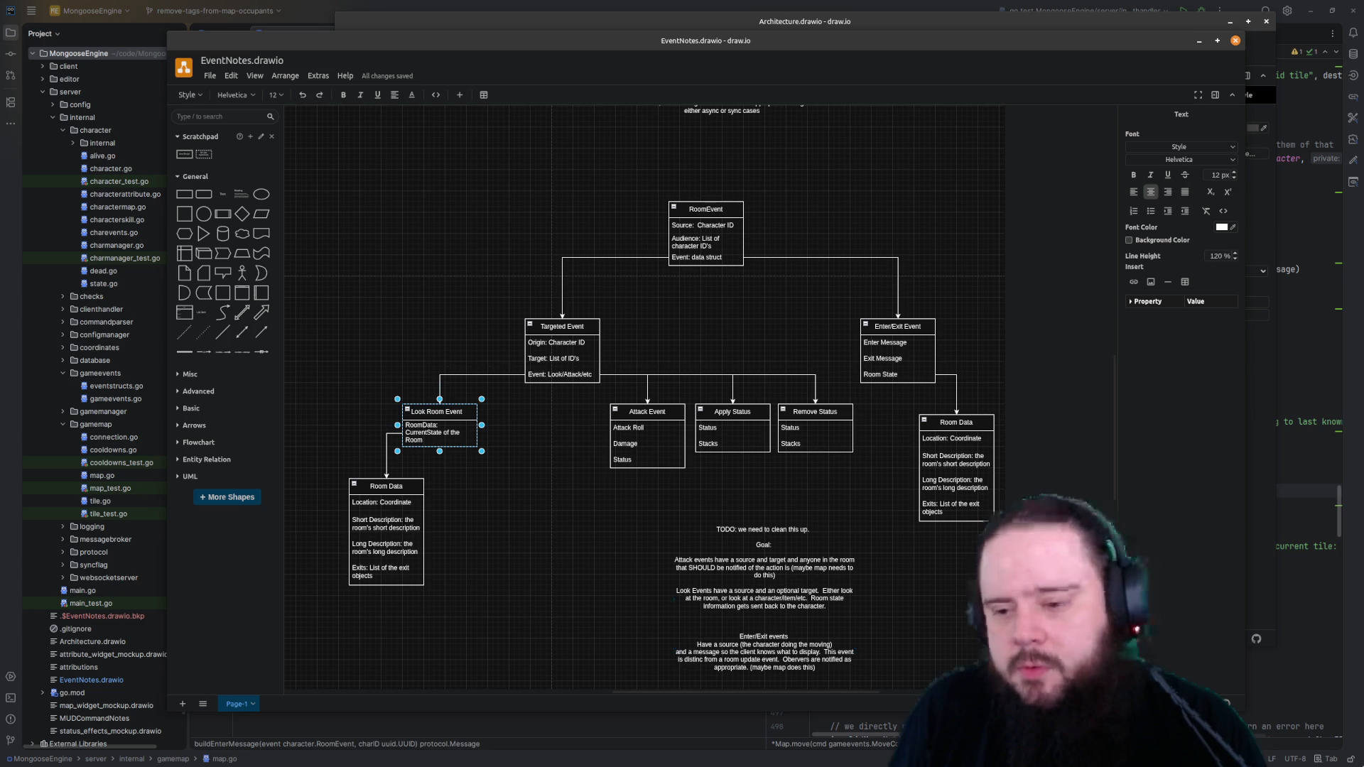
{"action": "left_click", "coordinate": [604, 456]}
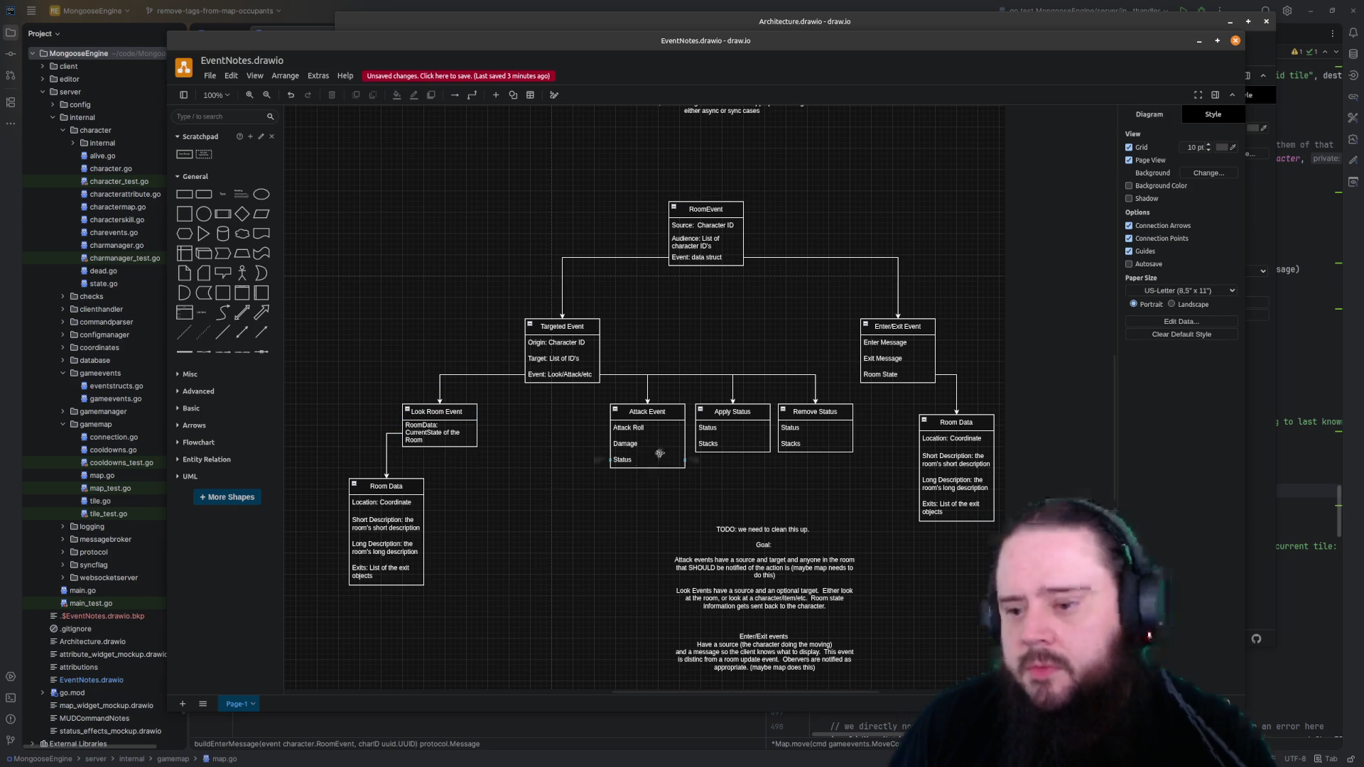
{"action": "left_click", "coordinate": [439, 414]}
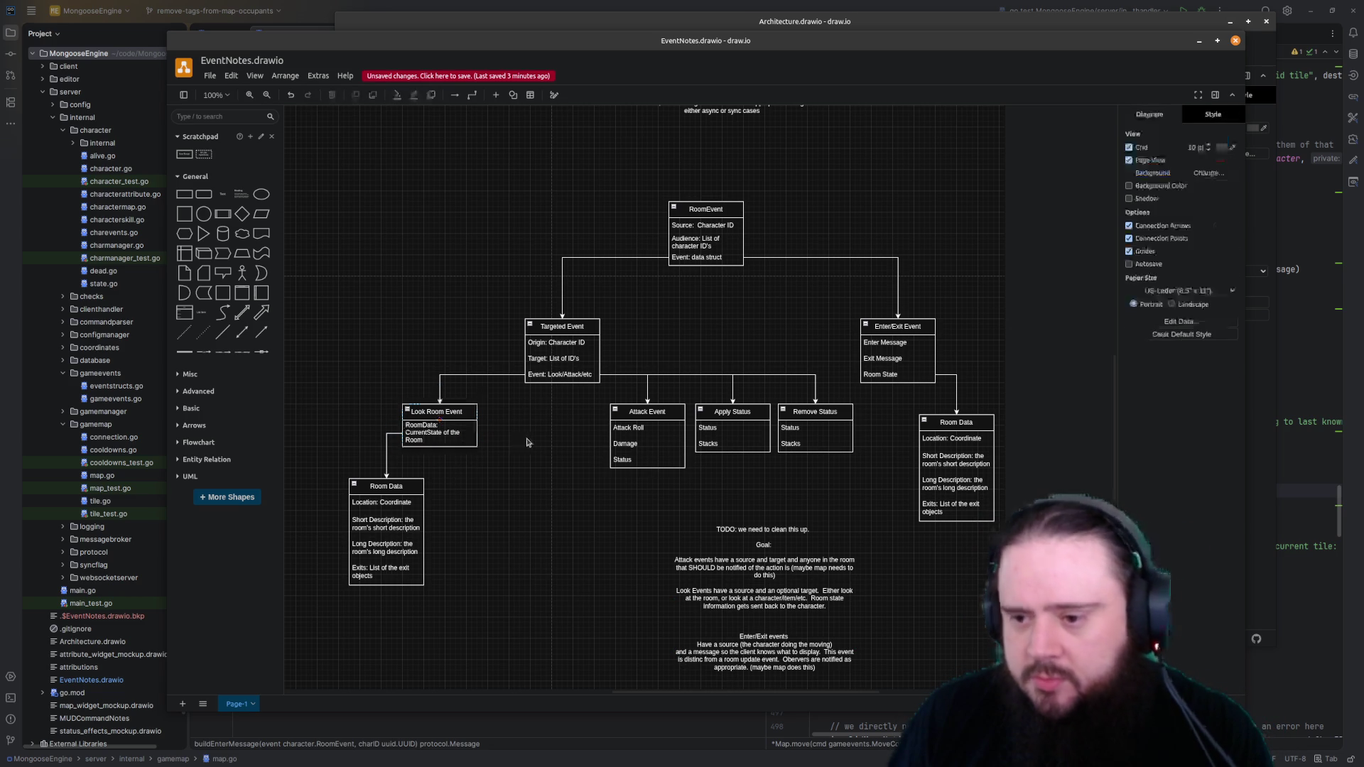
Duplicate Look Room Event as 'Look Tag Event' with body 'Data: result of look check'
{"action": "left_click_drag", "start_coordinate": [440, 411], "coordinate": [541, 431]}
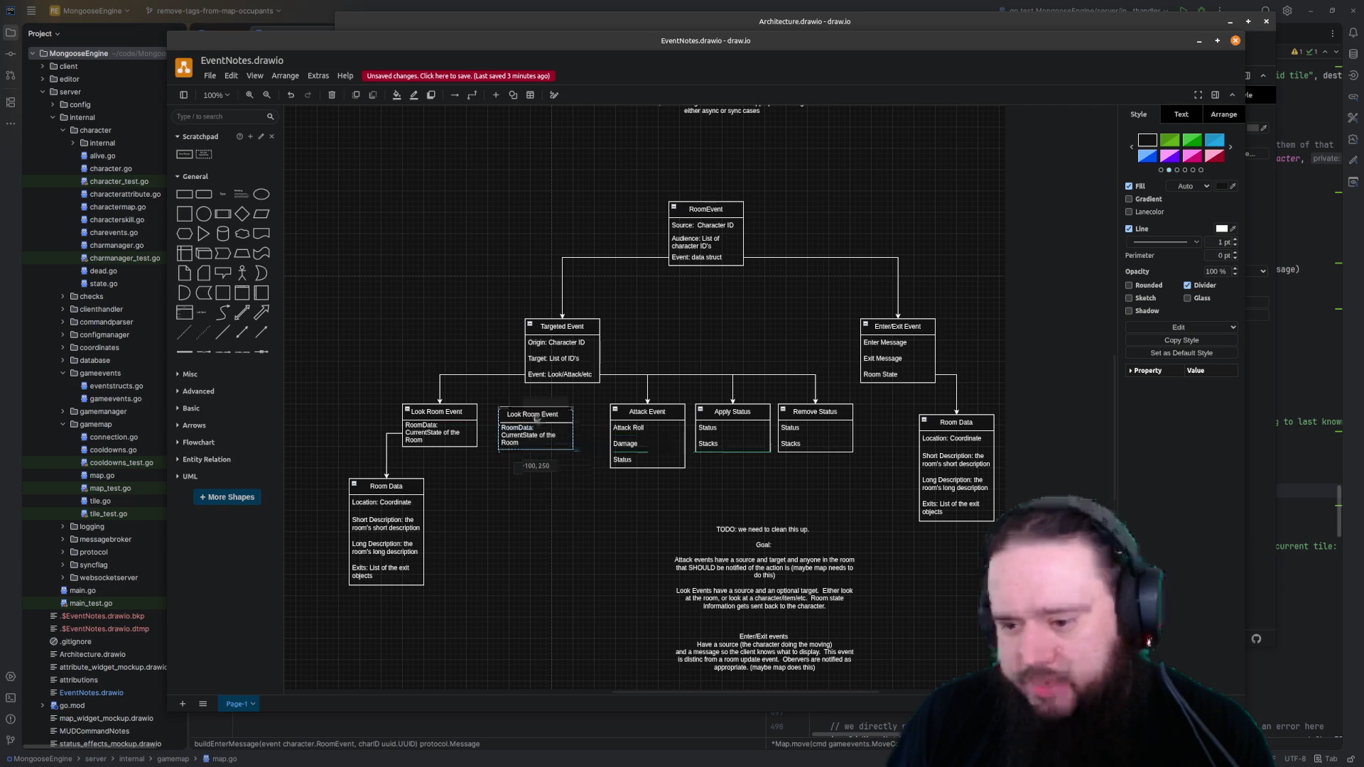
{"action": "left_click_drag", "start_coordinate": [540, 431], "coordinate": [524, 410]}
{"action": "double_click", "coordinate": [523, 415]}
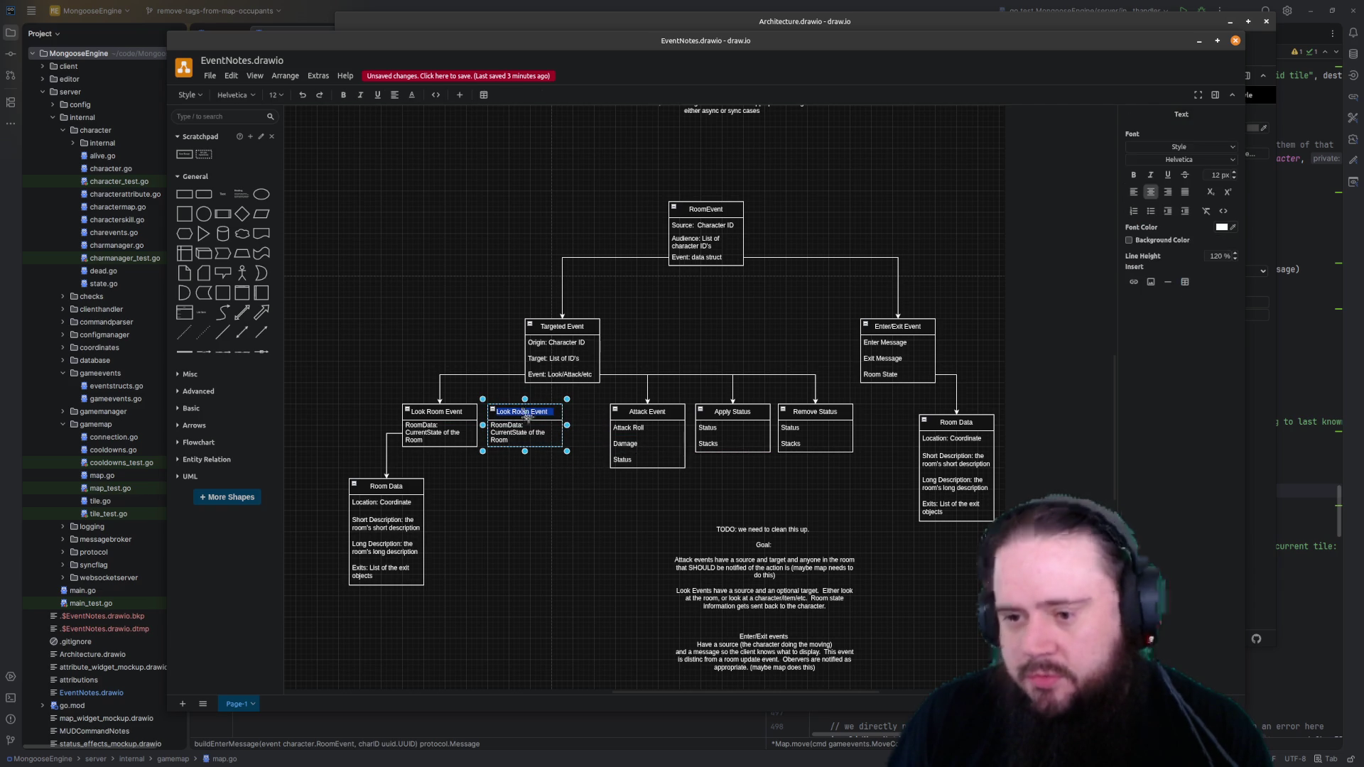
{"action": "type", "text": "Look Event"}
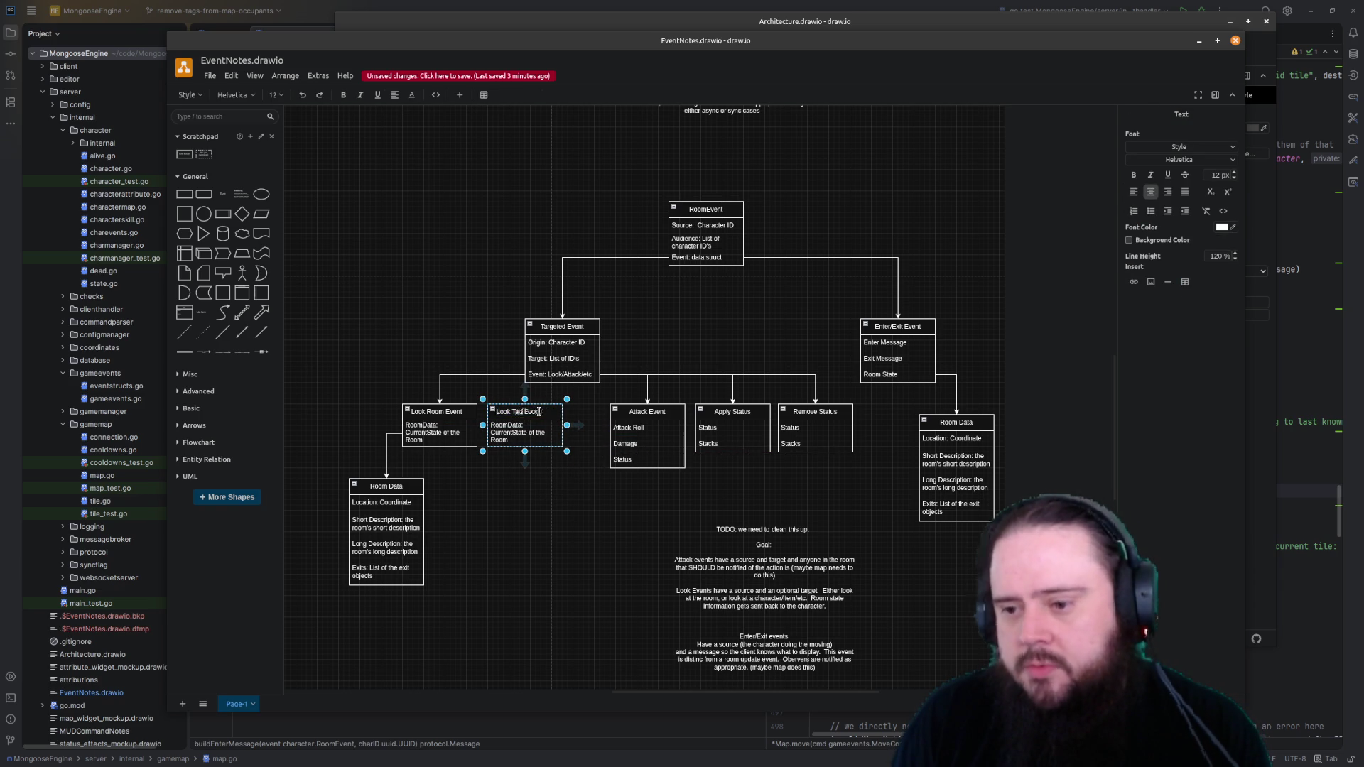
{"action": "key", "text": "Escape"}
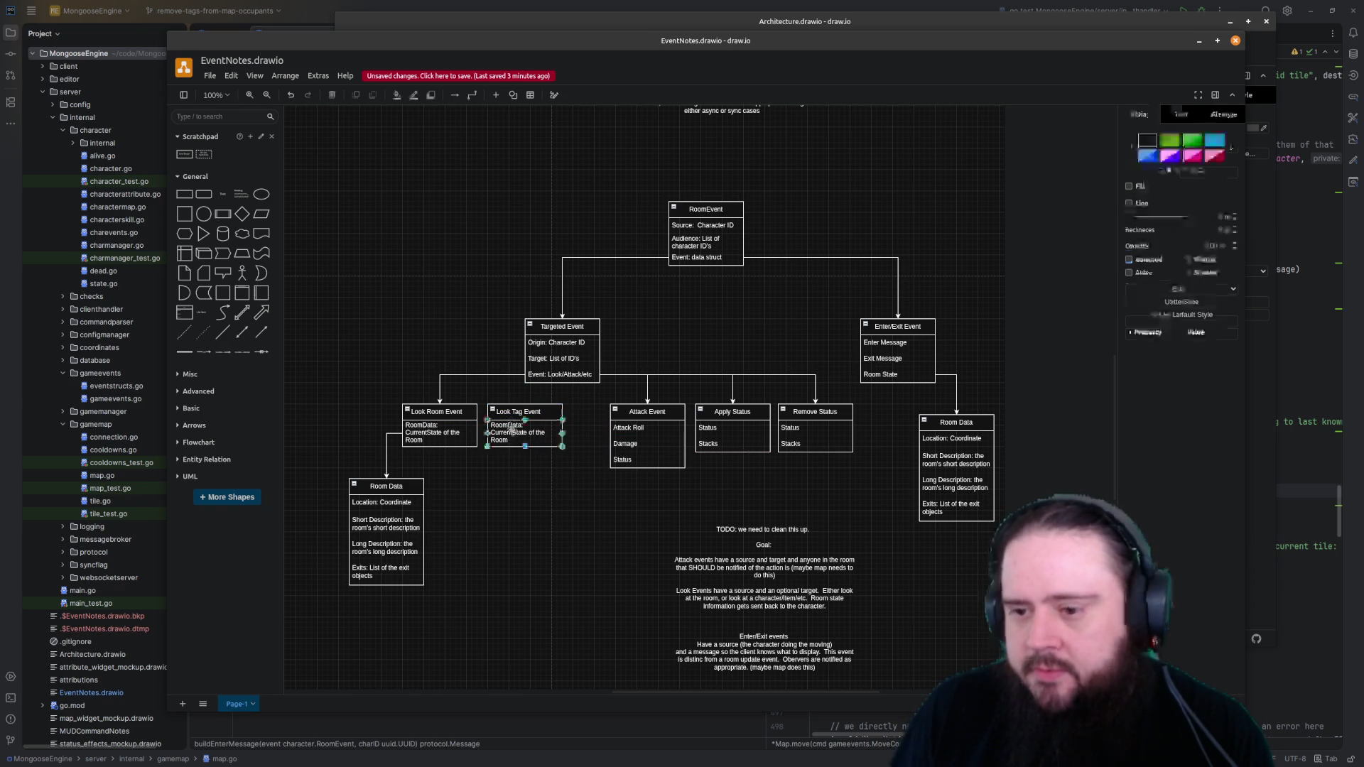
{"action": "double_click", "coordinate": [511, 429]}
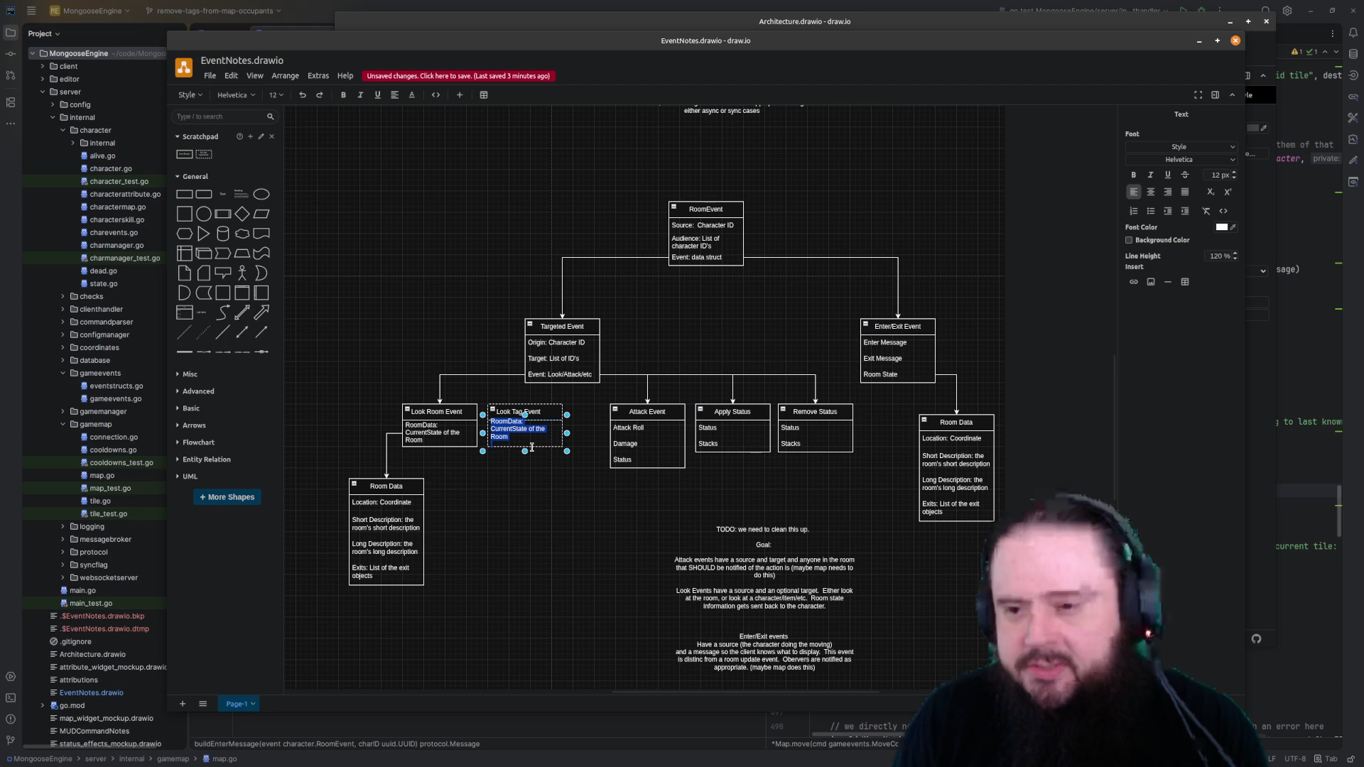
{"action": "type", "text": "Data: resu"}
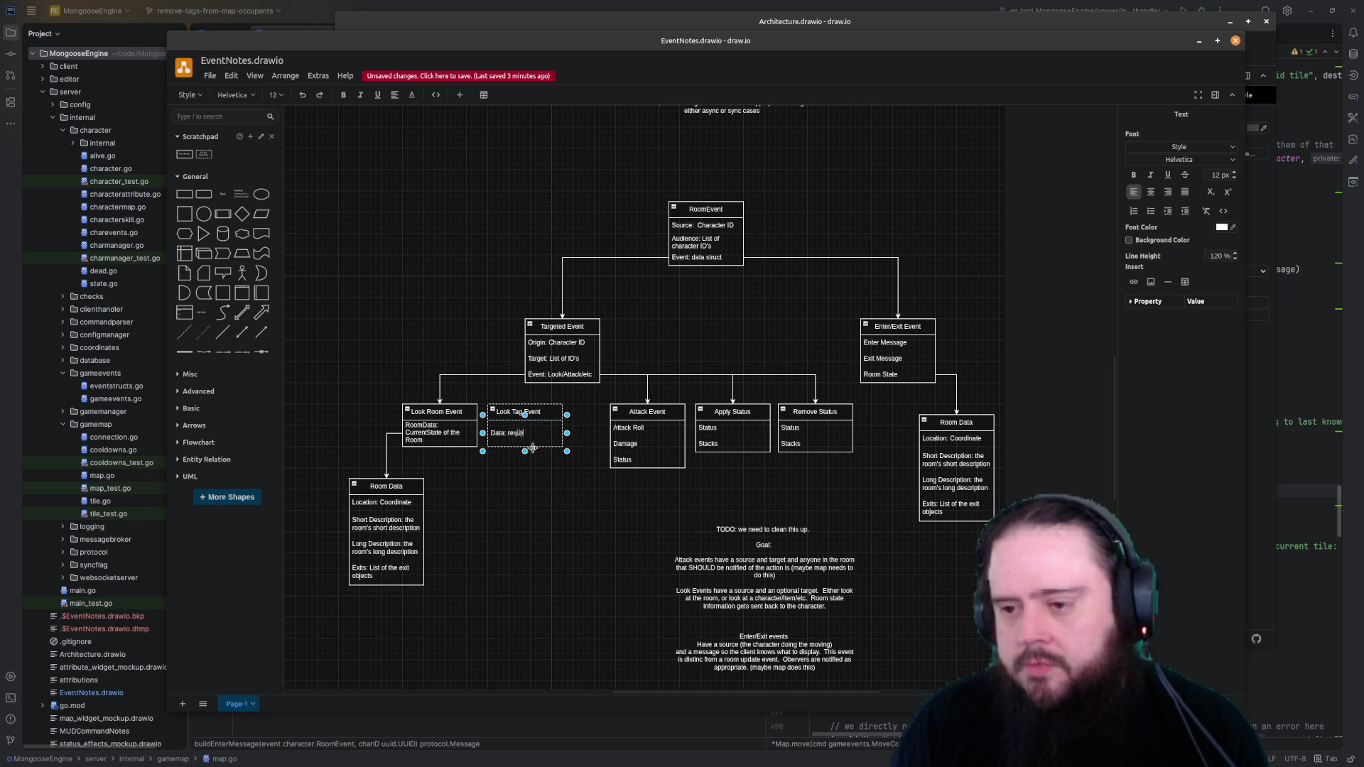
{"action": "type", "text": "heck"}
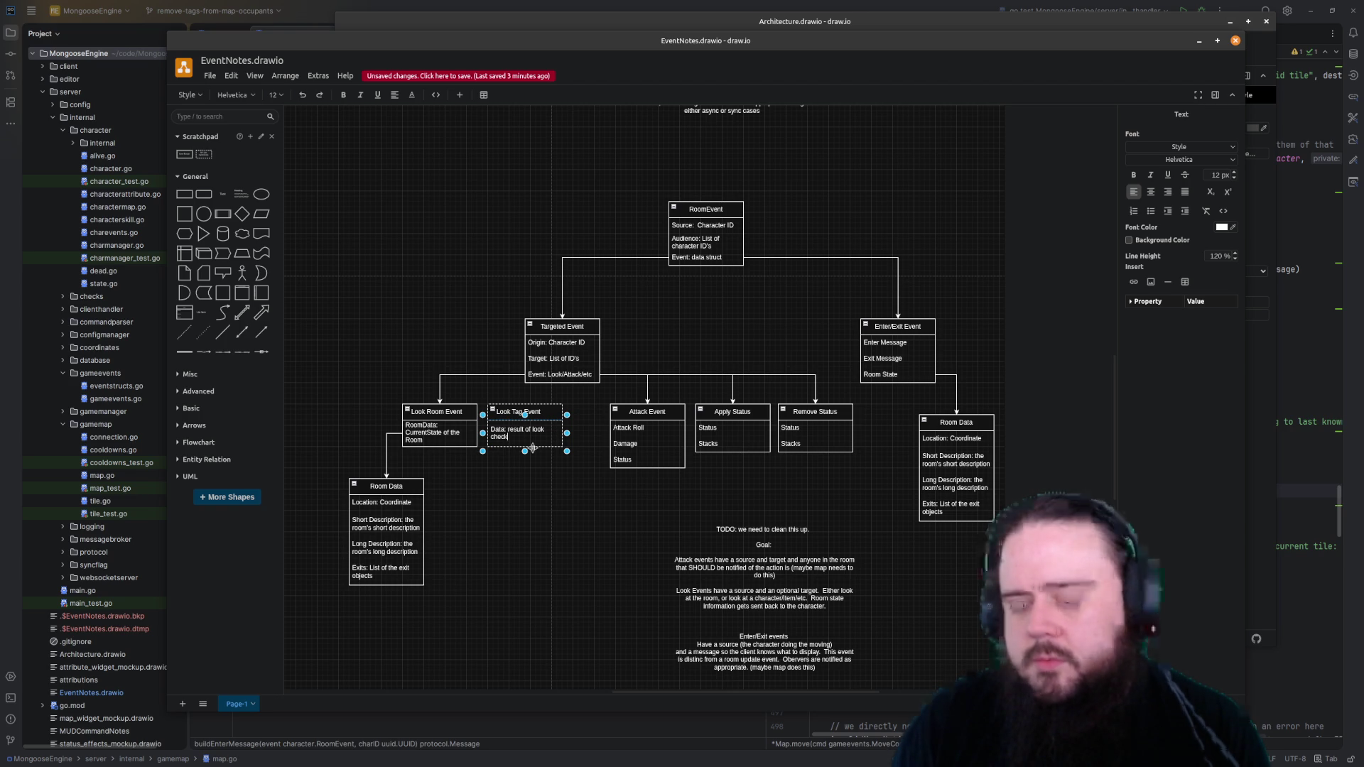
{"action": "left_click", "coordinate": [530, 449]}
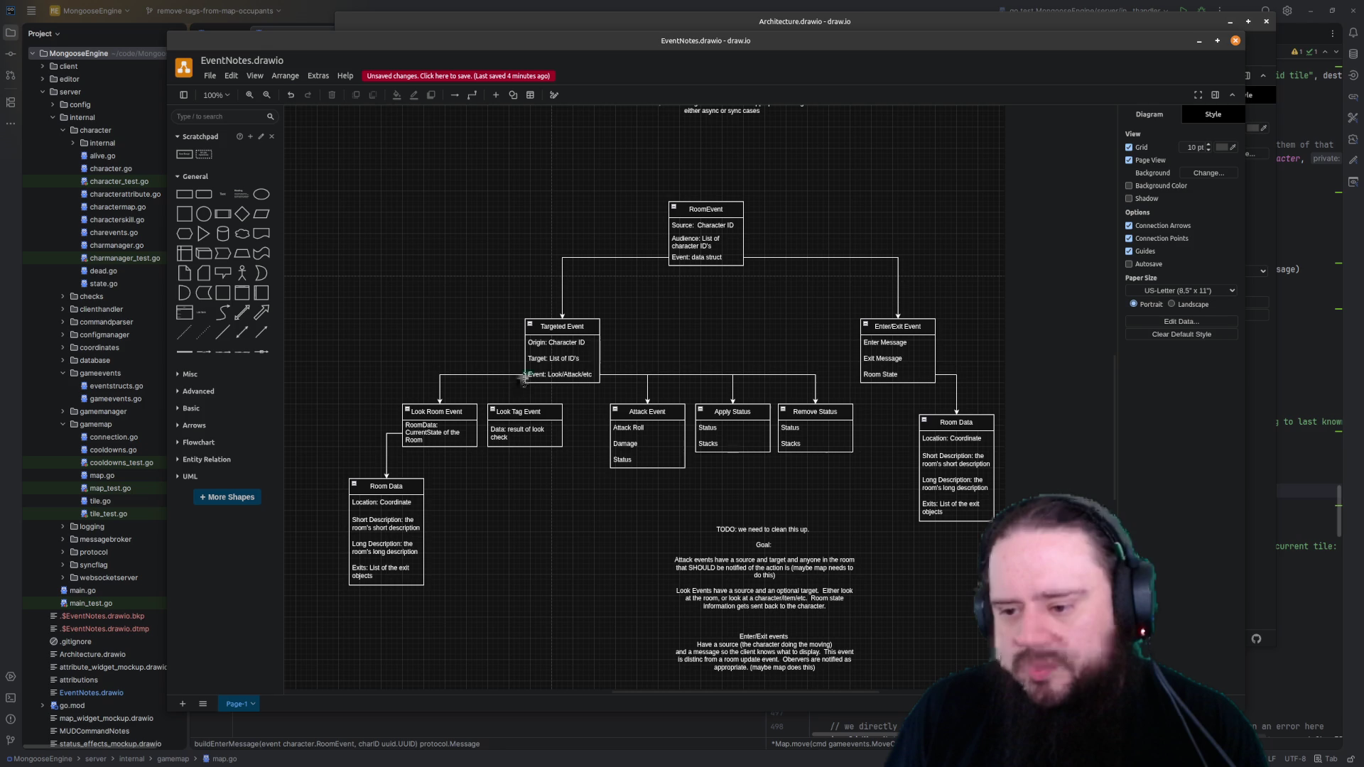
Begin editing the Look Room Event body text, placing the cursor at the line break
{"action": "left_click", "coordinate": [501, 417]}
{"action": "left_click", "coordinate": [552, 488]}
{"action": "double_click", "coordinate": [432, 430]}
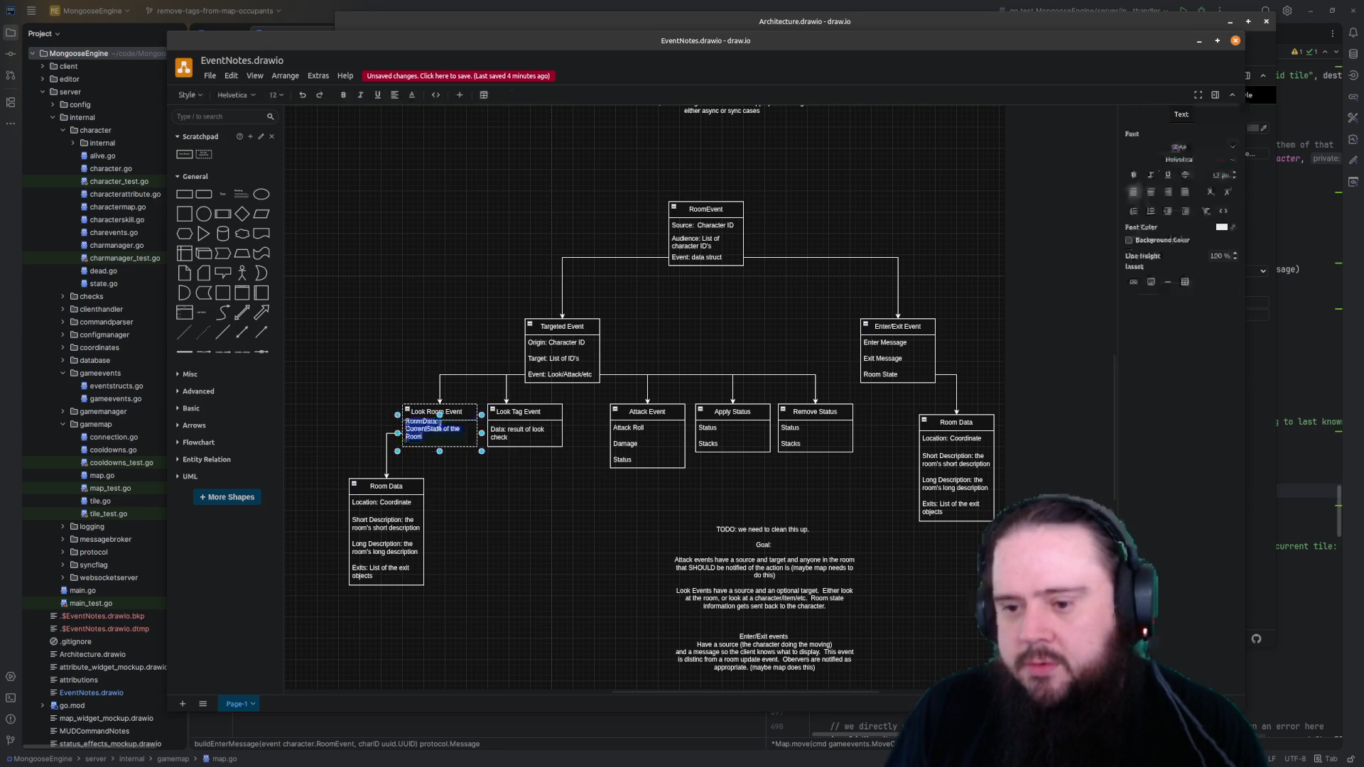
{"action": "left_click", "coordinate": [463, 430]}
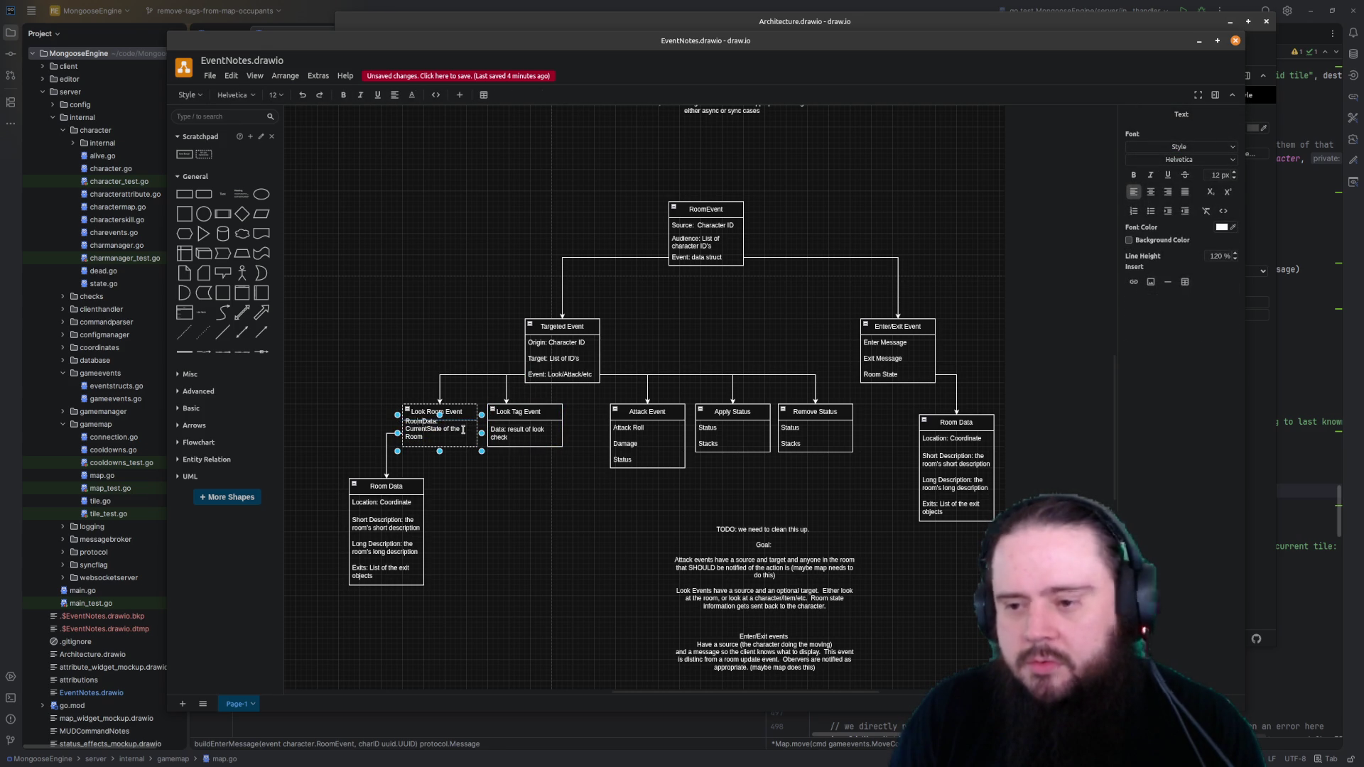
Remove the line break so Look Room Event reads 'Data: CurrentState of the Room'
{"action": "key", "text": "BackSpace"}
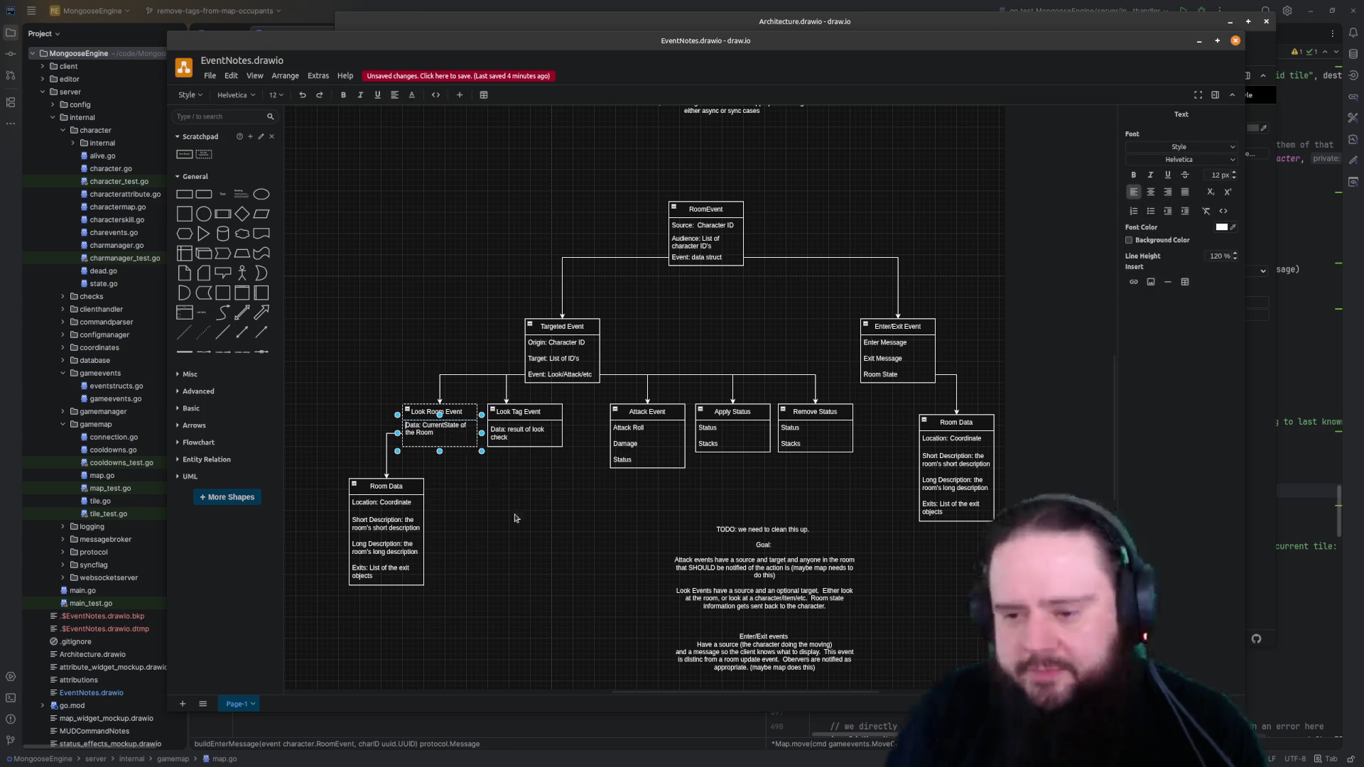
{"action": "left_click", "coordinate": [515, 518]}
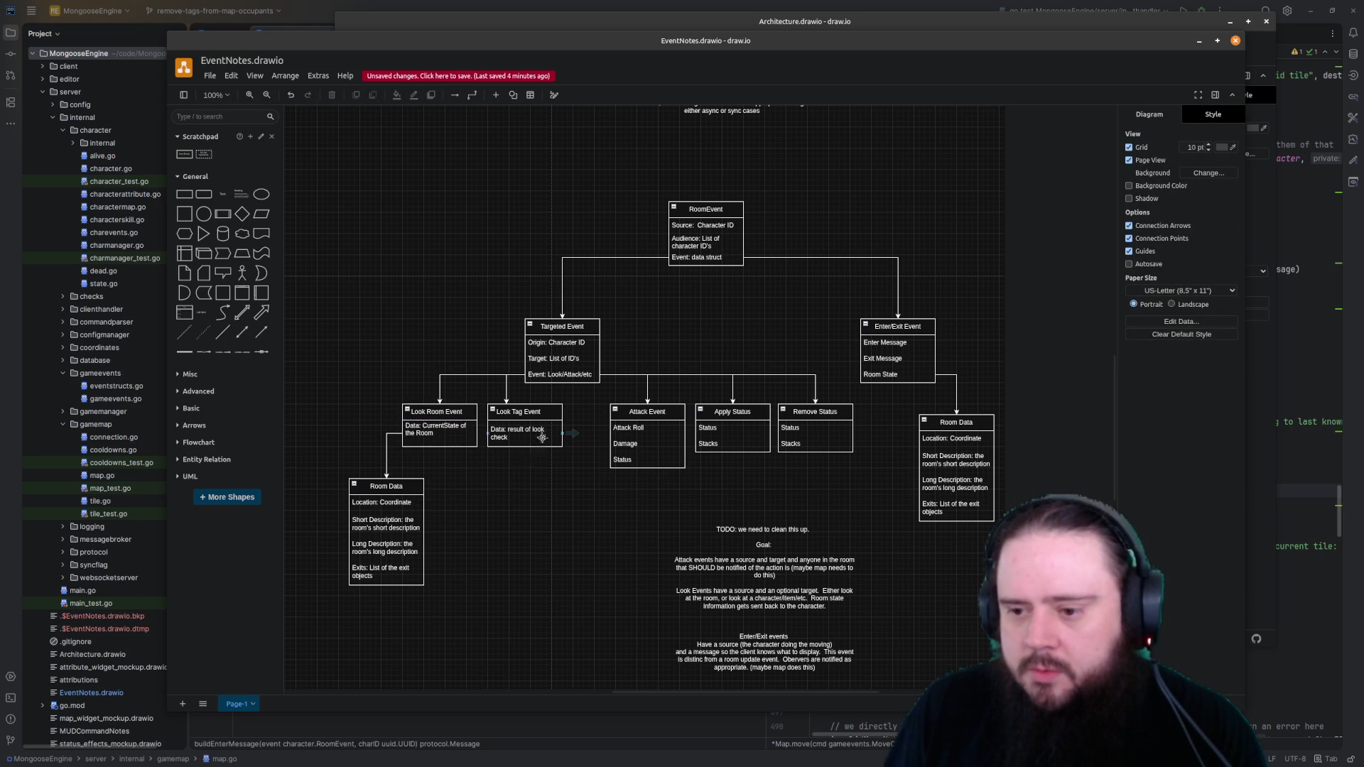
Start a connector from Look Tag Event and drop a RoomEvent copy below it
{"action": "mouse_move", "coordinate": [571, 434]}
{"action": "left_mouse_down"}
{"action": "mouse_move", "coordinate": [520, 508]}
{"action": "mouse_move", "coordinate": [525, 488]}
{"action": "left_mouse_up"}
{"action": "mouse_move", "coordinate": [688, 216]}
{"action": "left_mouse_down"}
{"action": "mouse_move", "coordinate": [567, 563]}
{"action": "mouse_move", "coordinate": [517, 511]}
{"action": "mouse_move", "coordinate": [554, 487]}
{"action": "left_mouse_up"}
{"action": "left_click", "coordinate": [558, 466]}
Discard the dangling connector and retitle the copied box 'Character/Item Response'
{"action": "key", "text": "Delete"}
{"action": "double_click", "coordinate": [554, 490]}
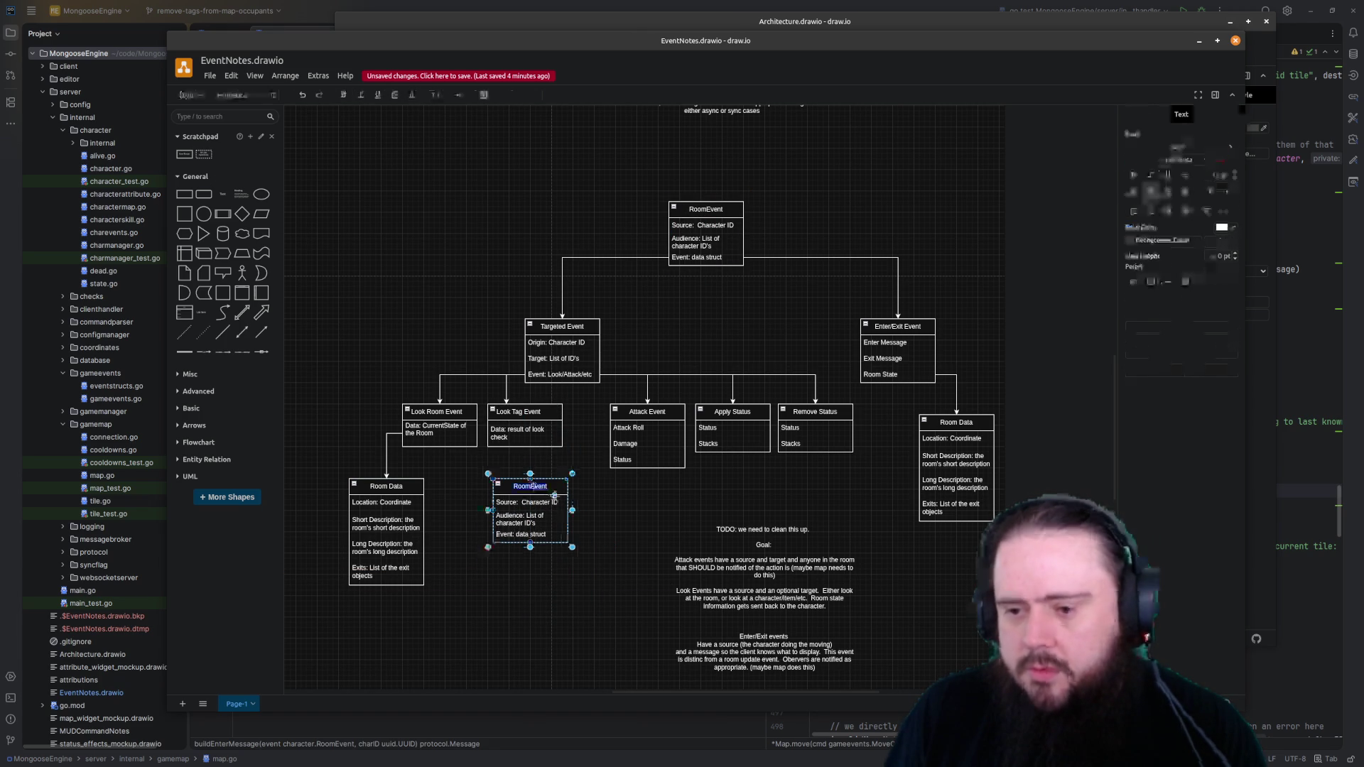
{"action": "key", "text": "BackSpace"}
{"action": "type", "text": "Character"}
{"action": "type", "text": "Ev"}
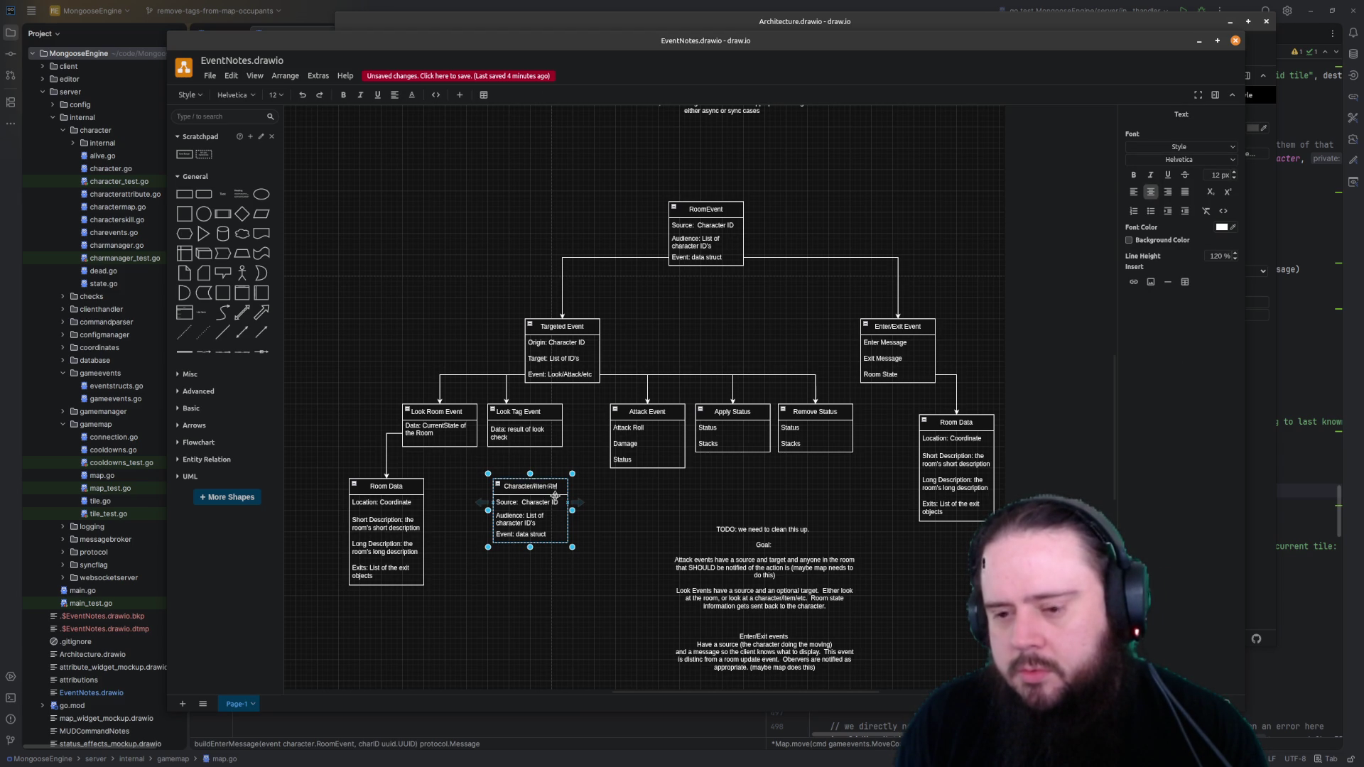
{"action": "type", "text": "ponse"}
{"action": "left_click", "coordinate": [583, 496]}
Change the Source row to 'Description: string' and delete the Audience and Event rows
{"action": "left_click_drag", "start_coordinate": [568, 486], "coordinate": [559, 480]}
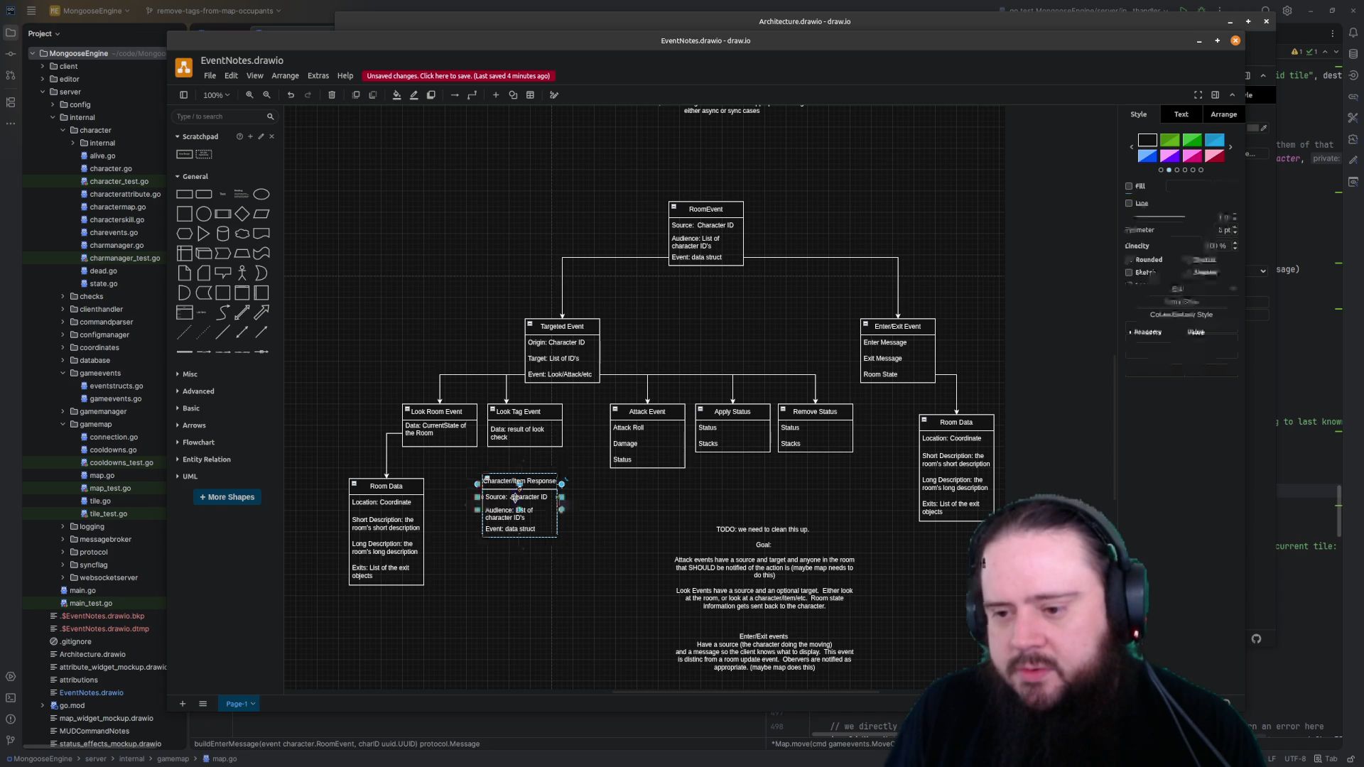
{"action": "double_click", "coordinate": [522, 496]}
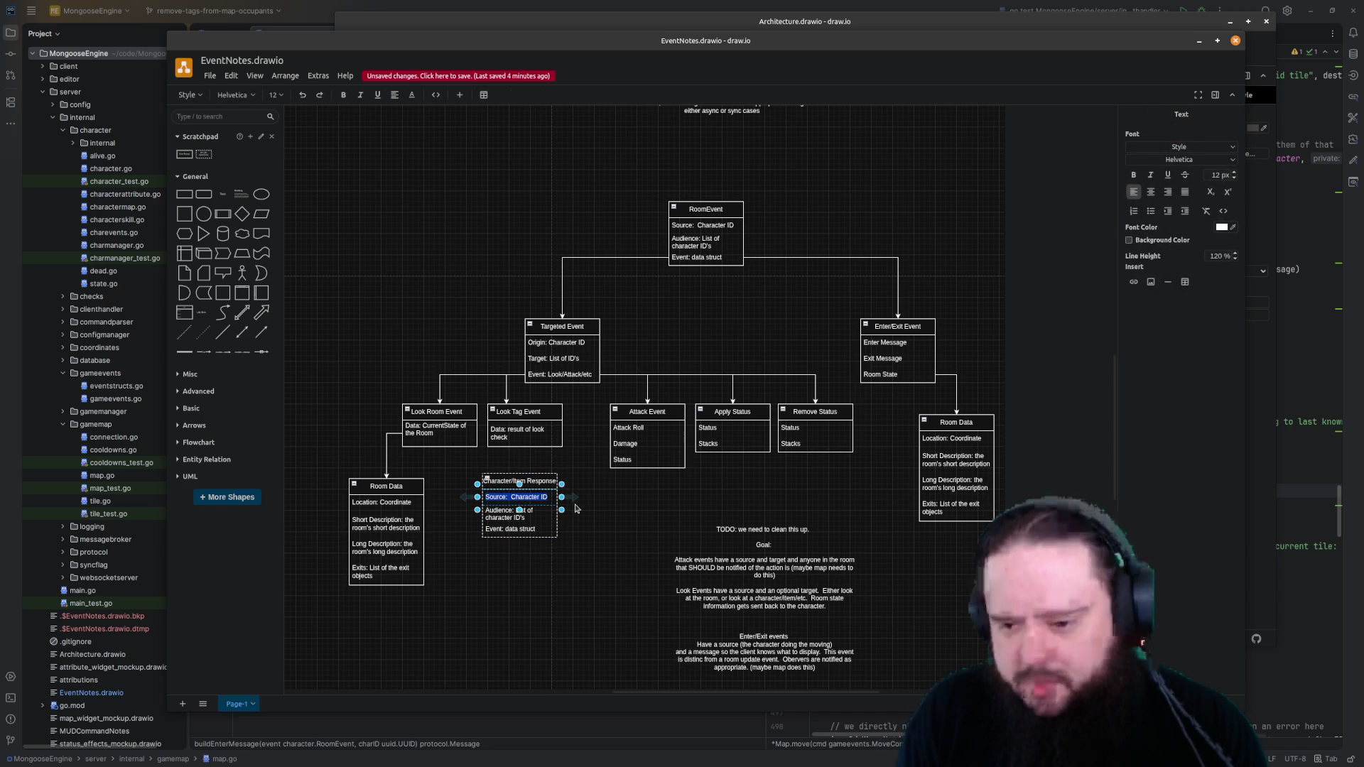
{"action": "type", "text": "SDescription: string"}
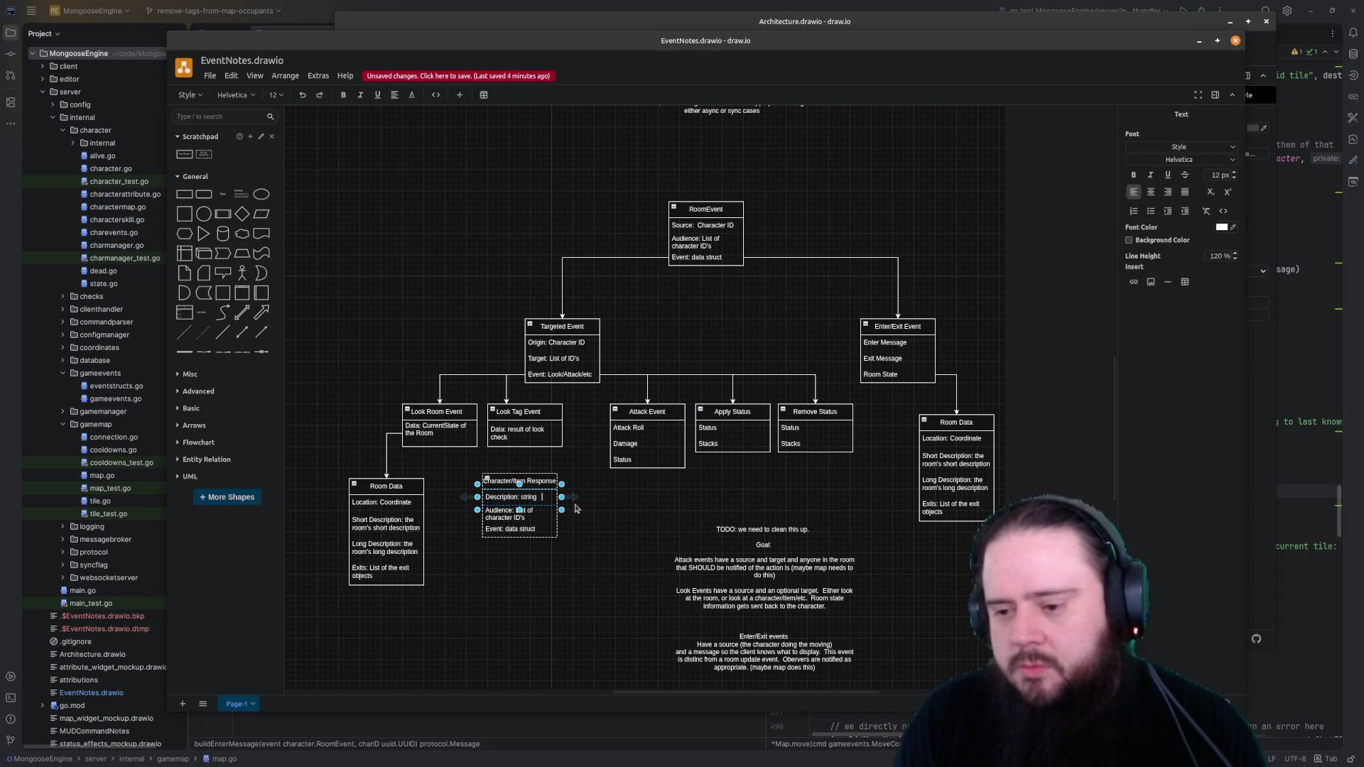
{"action": "key", "text": "Escape"}
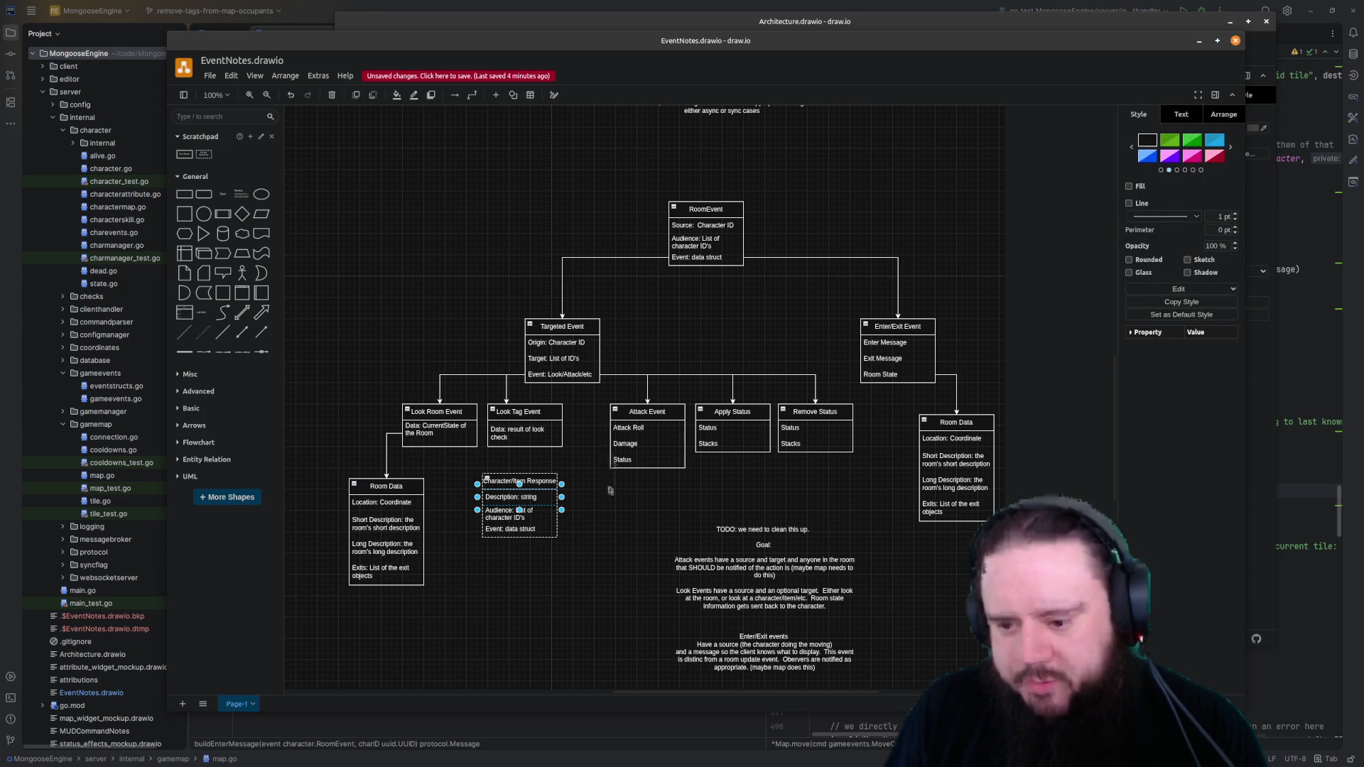
{"action": "key", "text": "Delete"}
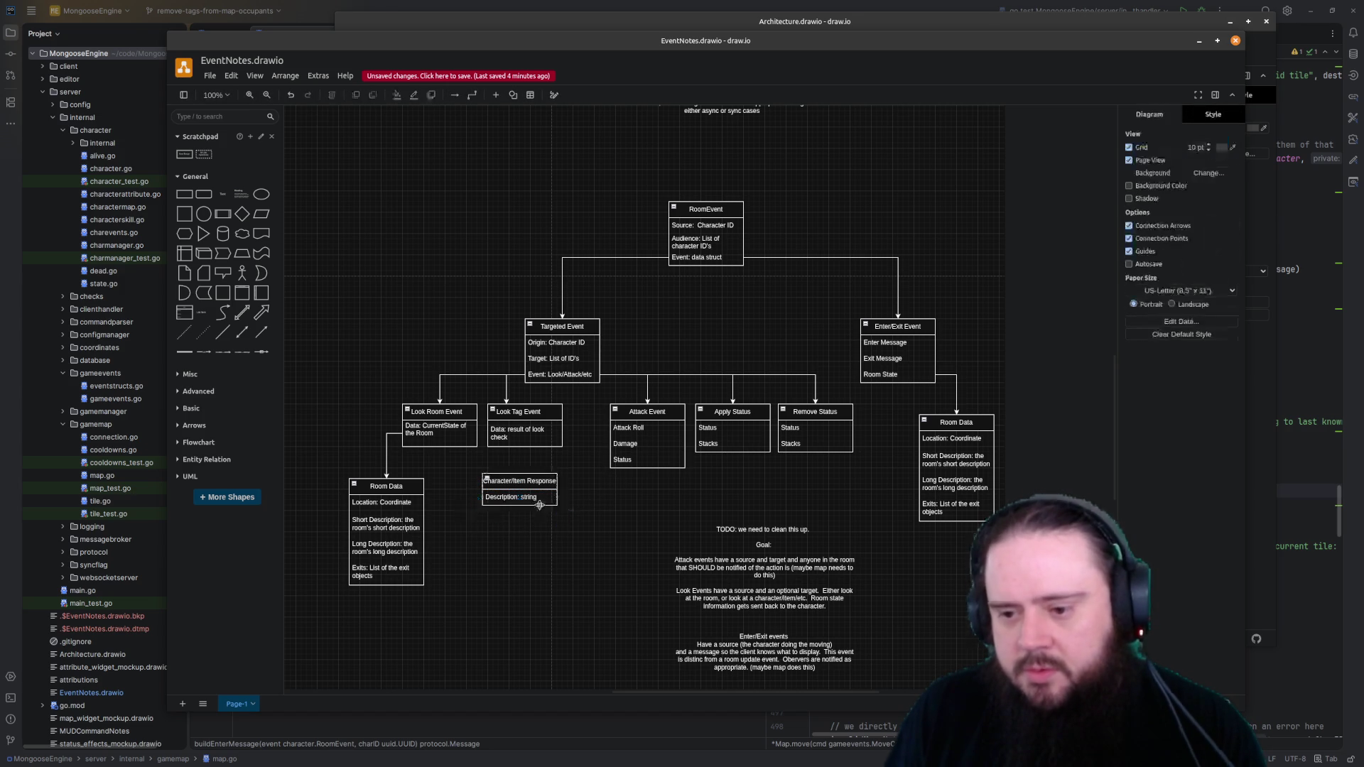
Connect Look Tag Event to Character/Item Response and reposition the box right and up
{"action": "left_click_drag", "start_coordinate": [525, 481], "coordinate": [525, 502]}
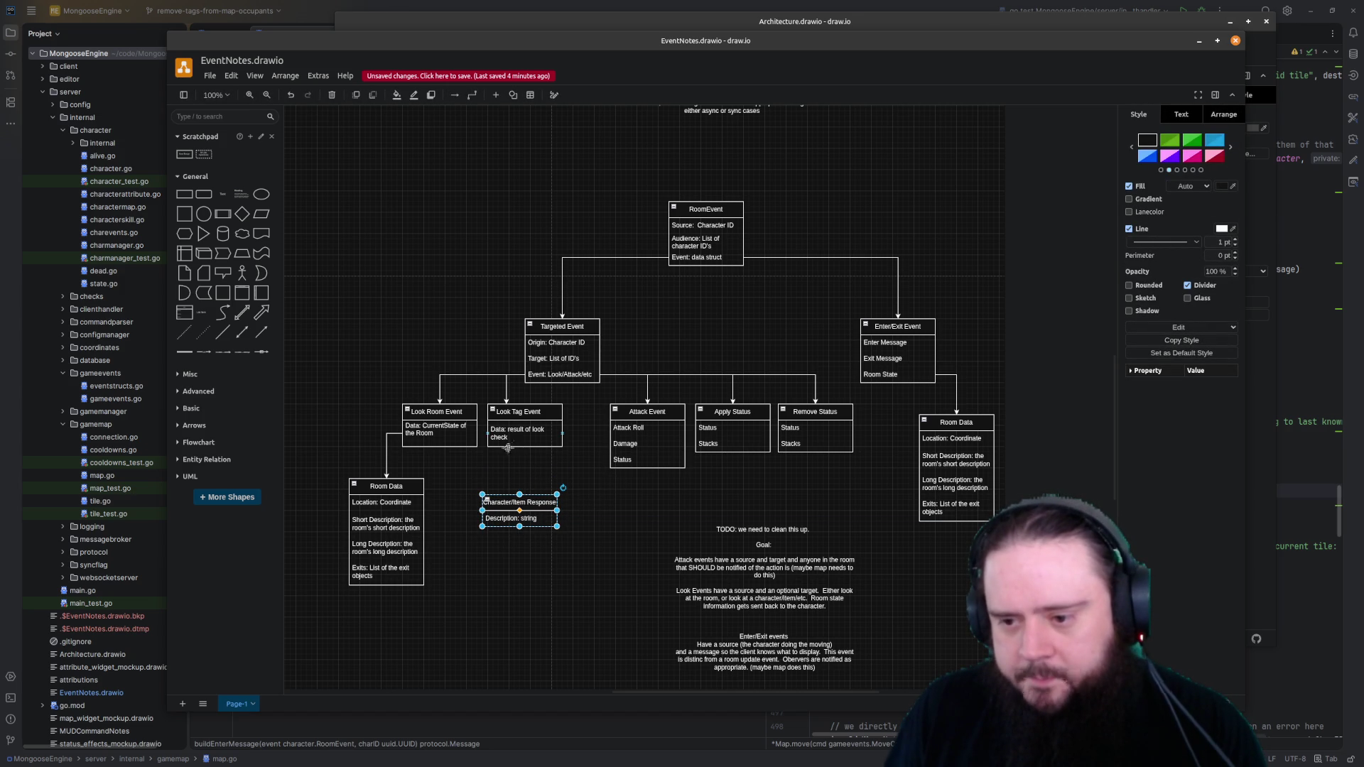
{"action": "mouse_move", "coordinate": [647, 442]}
{"action": "mouse_move", "coordinate": [520, 509]}
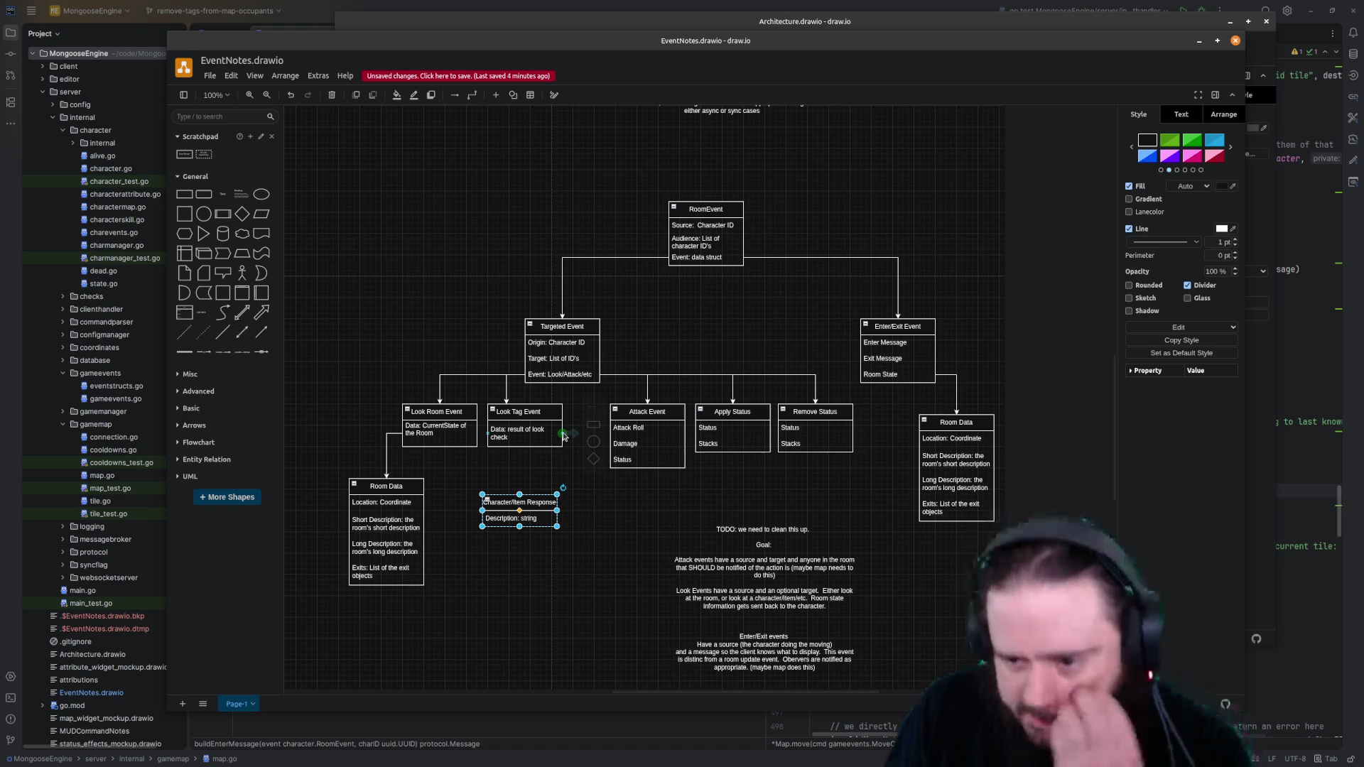
{"action": "left_click_drag", "start_coordinate": [564, 434], "coordinate": [519, 488]}
{"action": "left_click", "coordinate": [519, 480]}
{"action": "left_click", "coordinate": [518, 510]}
{"action": "left_click_drag", "start_coordinate": [519, 508], "coordinate": [578, 491]}
{"action": "left_click", "coordinate": [562, 523]}
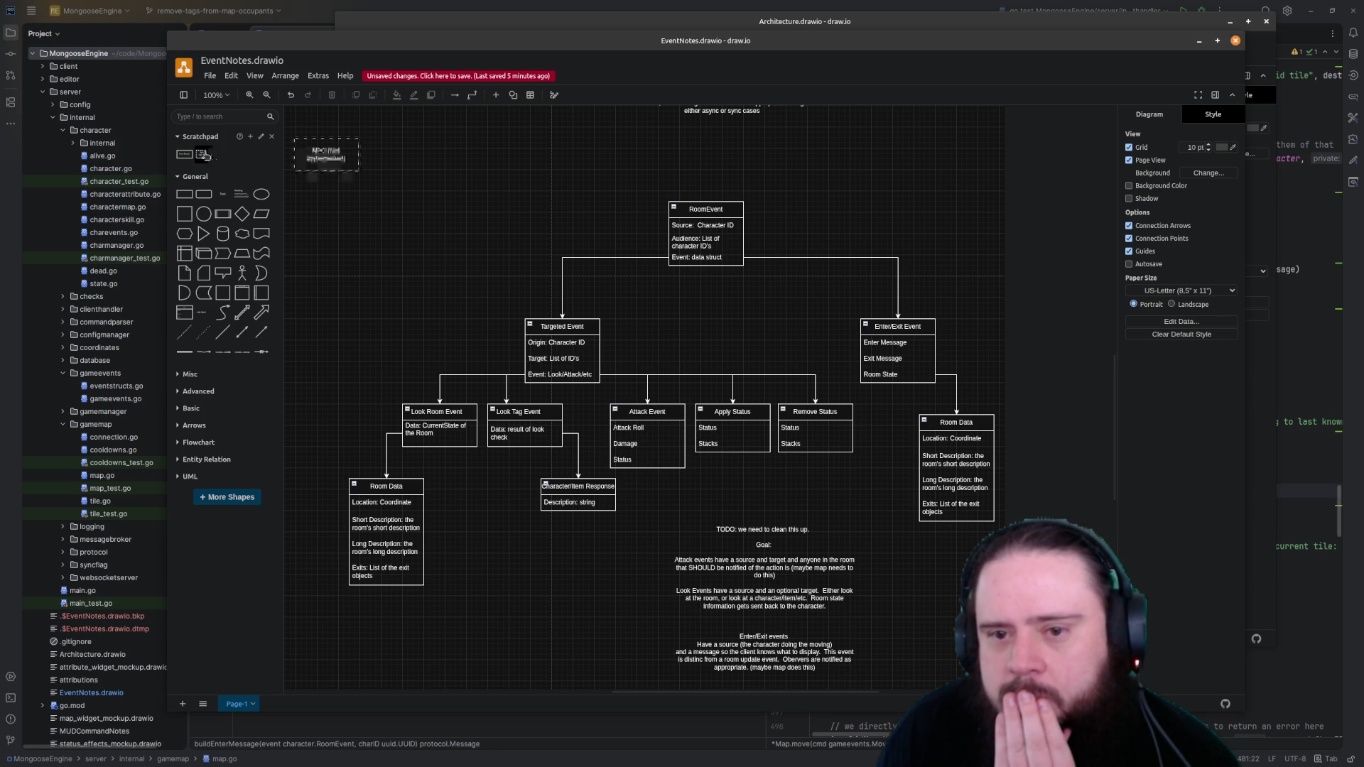
Add a text note 'How do we send feedback????' below the Attack Event box
{"action": "left_click_drag", "start_coordinate": [222, 193], "coordinate": [657, 488]}
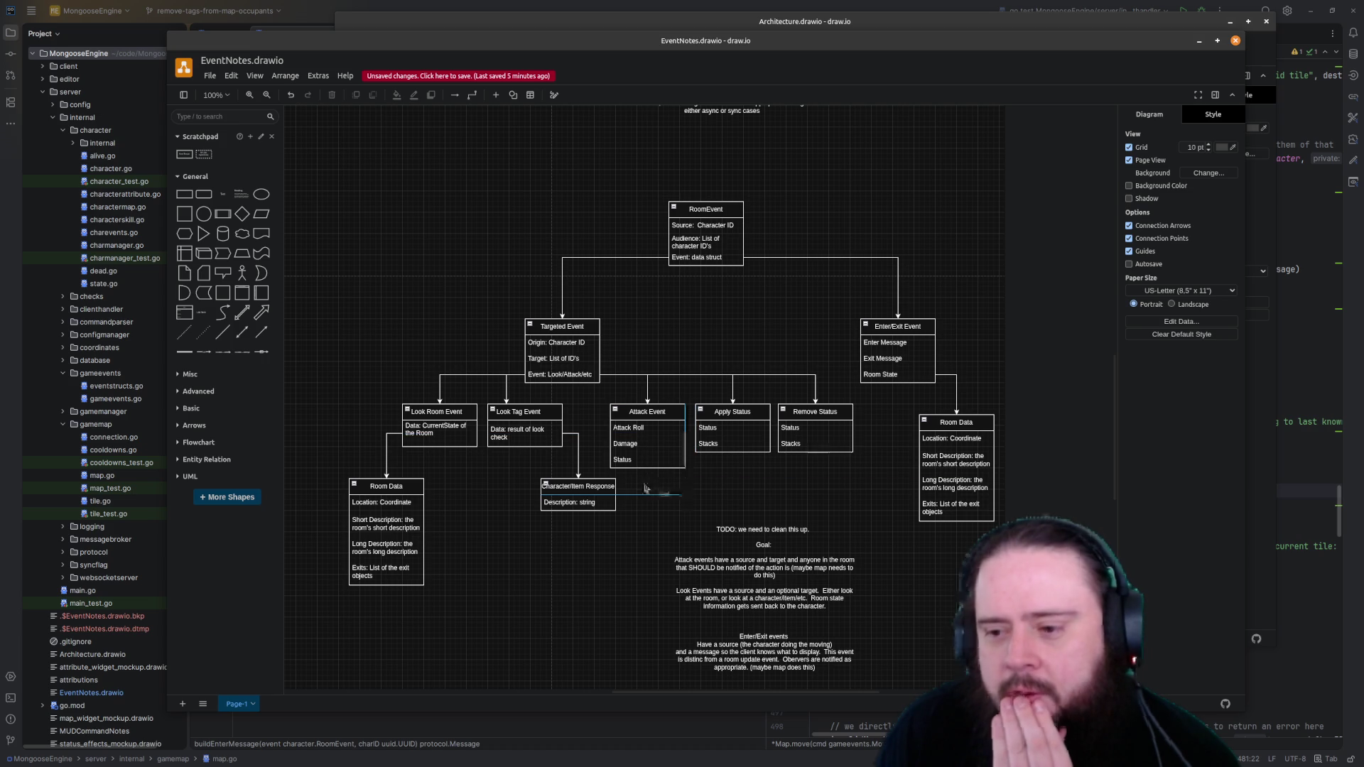
{"action": "double_click", "coordinate": [661, 487]}
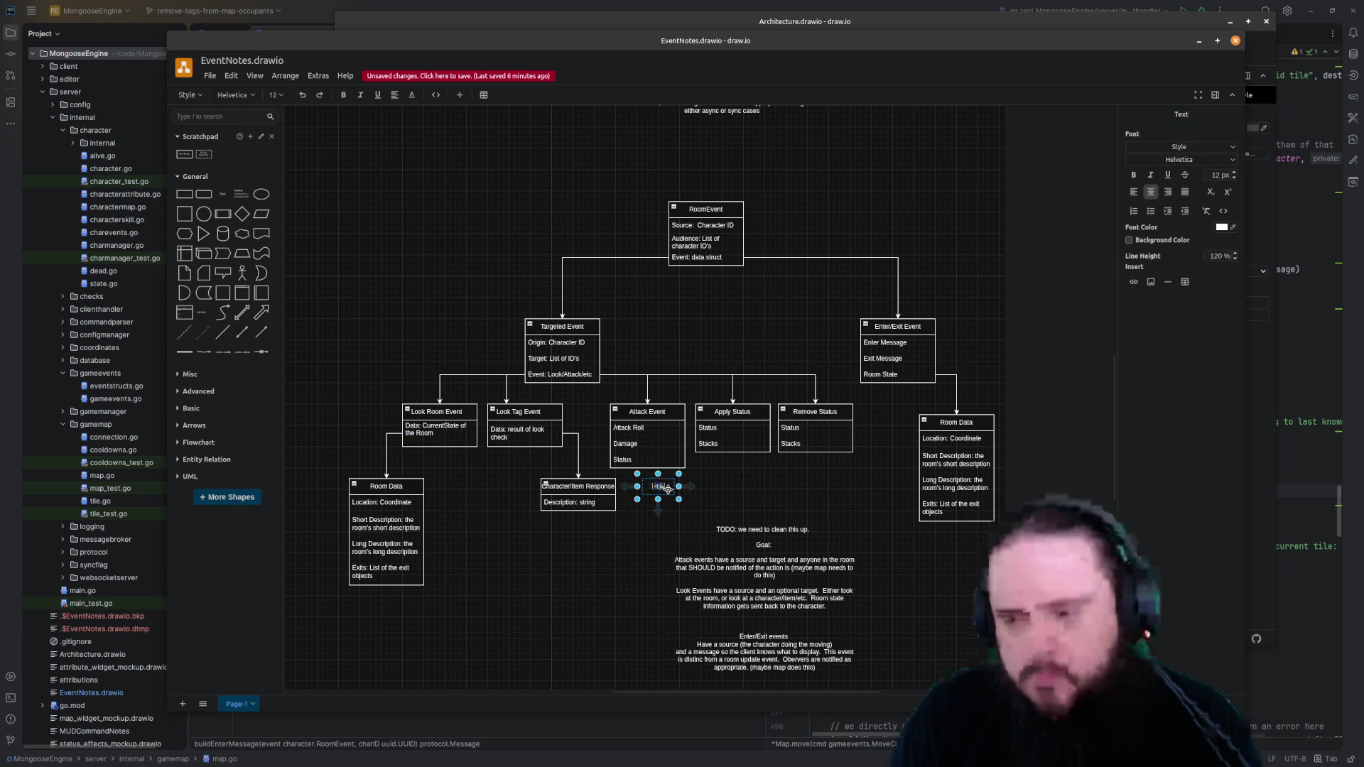
{"action": "type", "text": "How do we send the"}
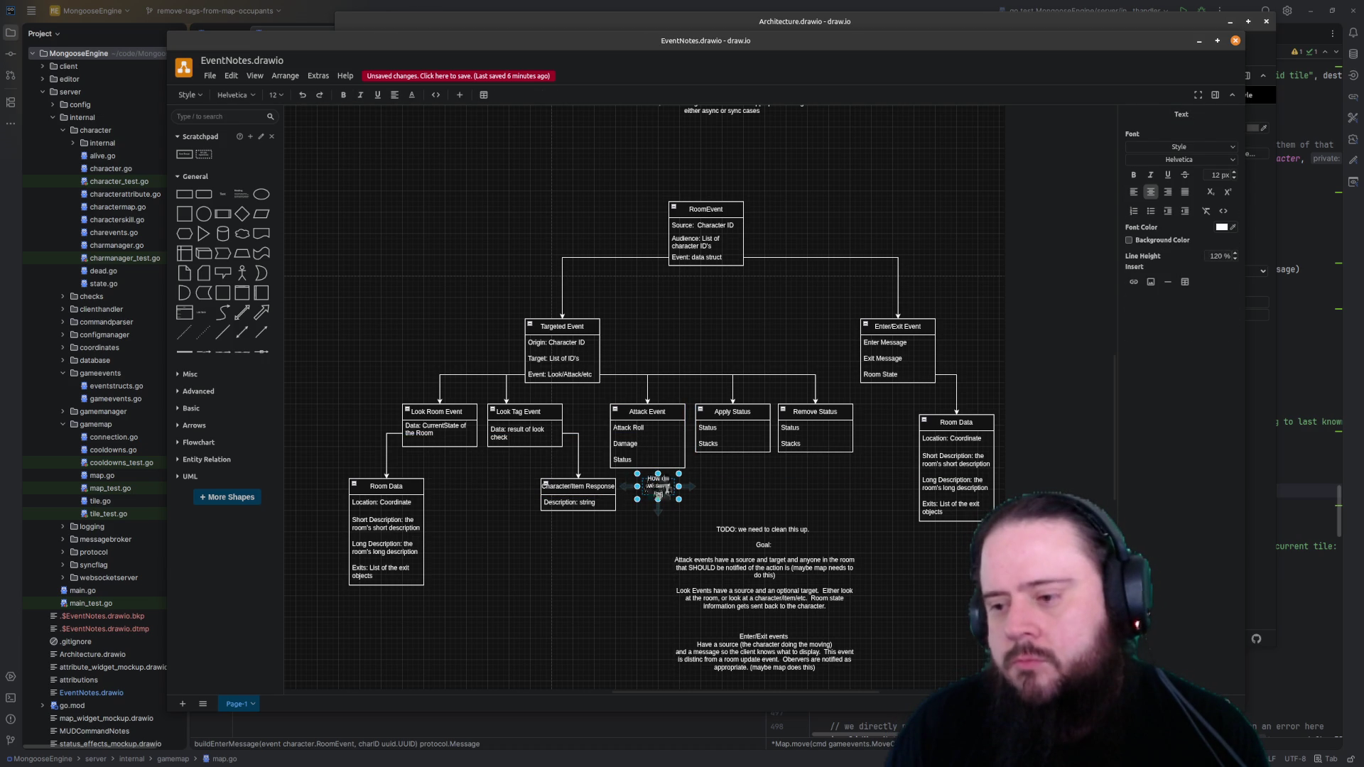
{"action": "type", "text": "dback????"}
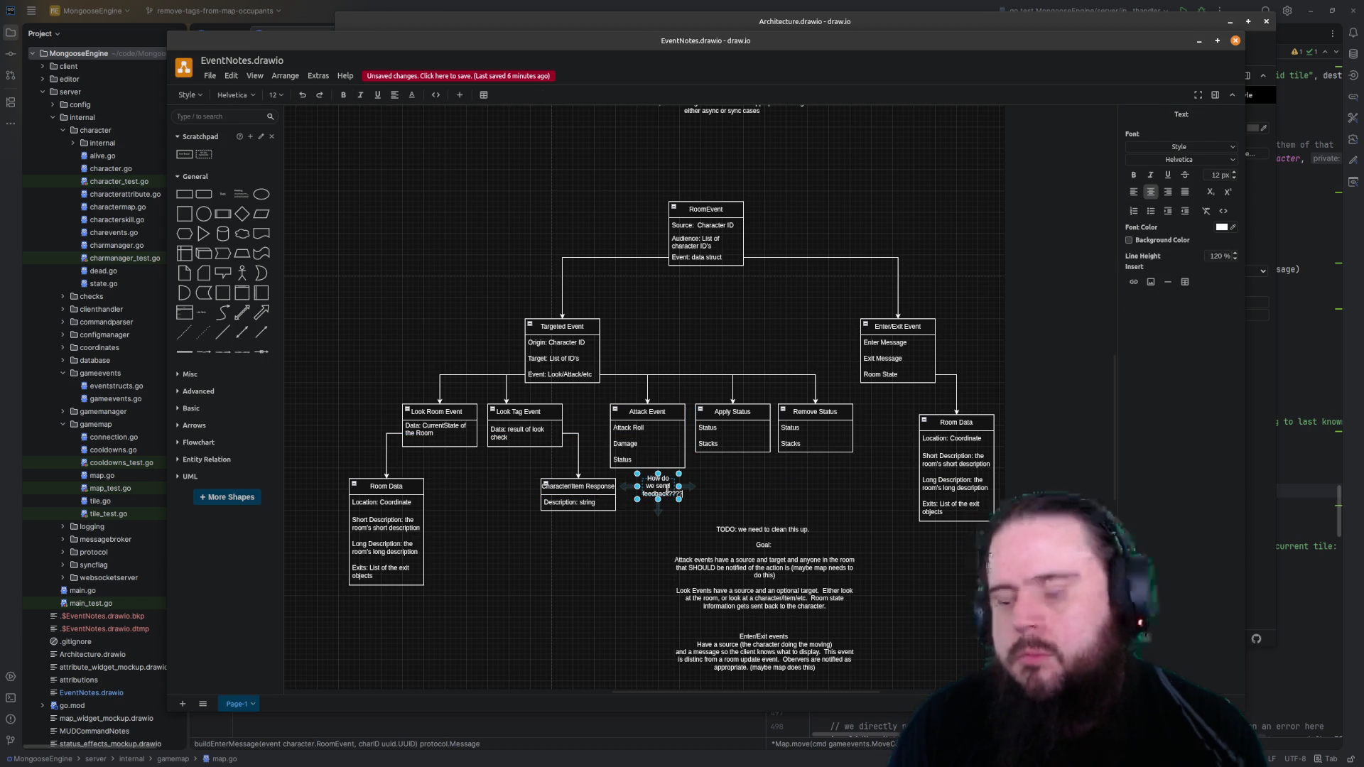
{"action": "mouse_move", "coordinate": [681, 488]}
{"action": "left_mouse_down"}
{"action": "mouse_move", "coordinate": [722, 491]}
{"action": "mouse_move", "coordinate": [669, 487]}
{"action": "left_mouse_up"}
{"action": "left_click", "coordinate": [733, 479]}
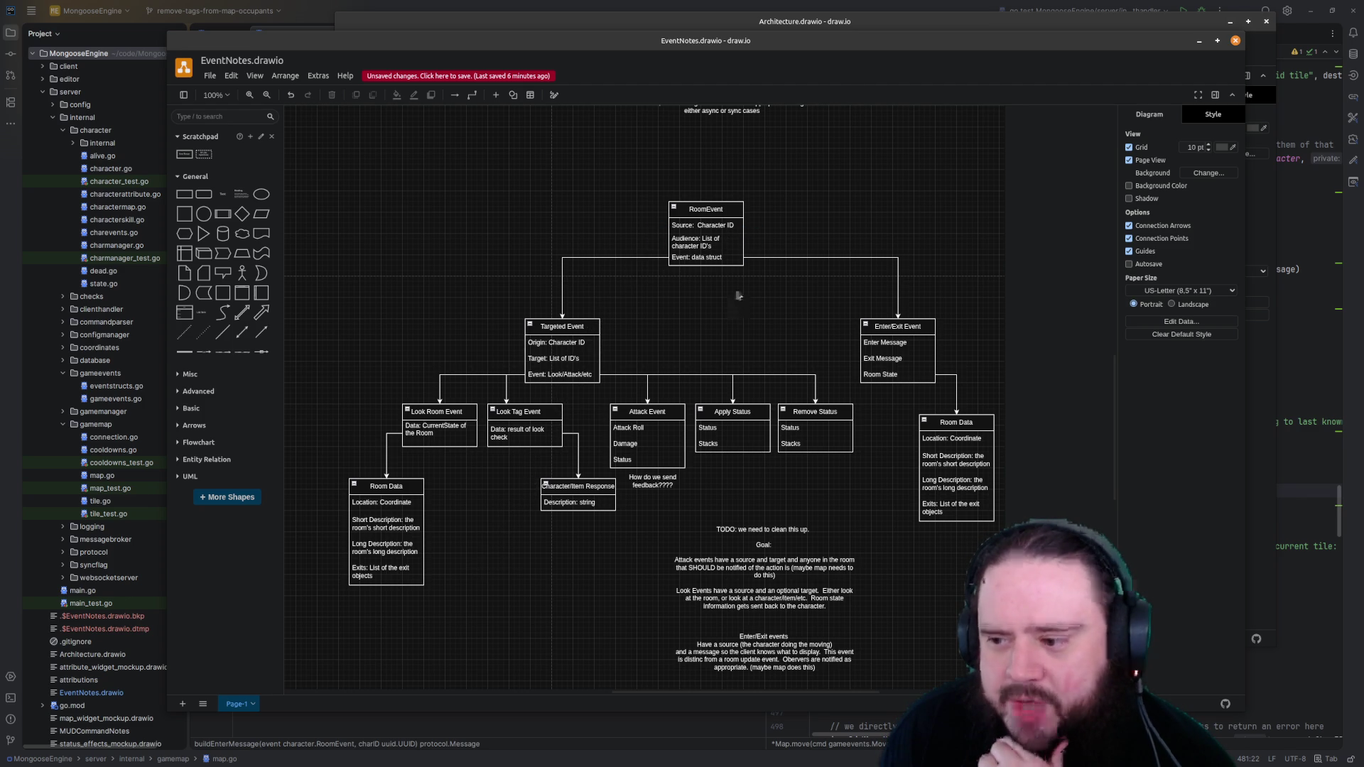
{"action": "mouse_move", "coordinate": [706, 233]}
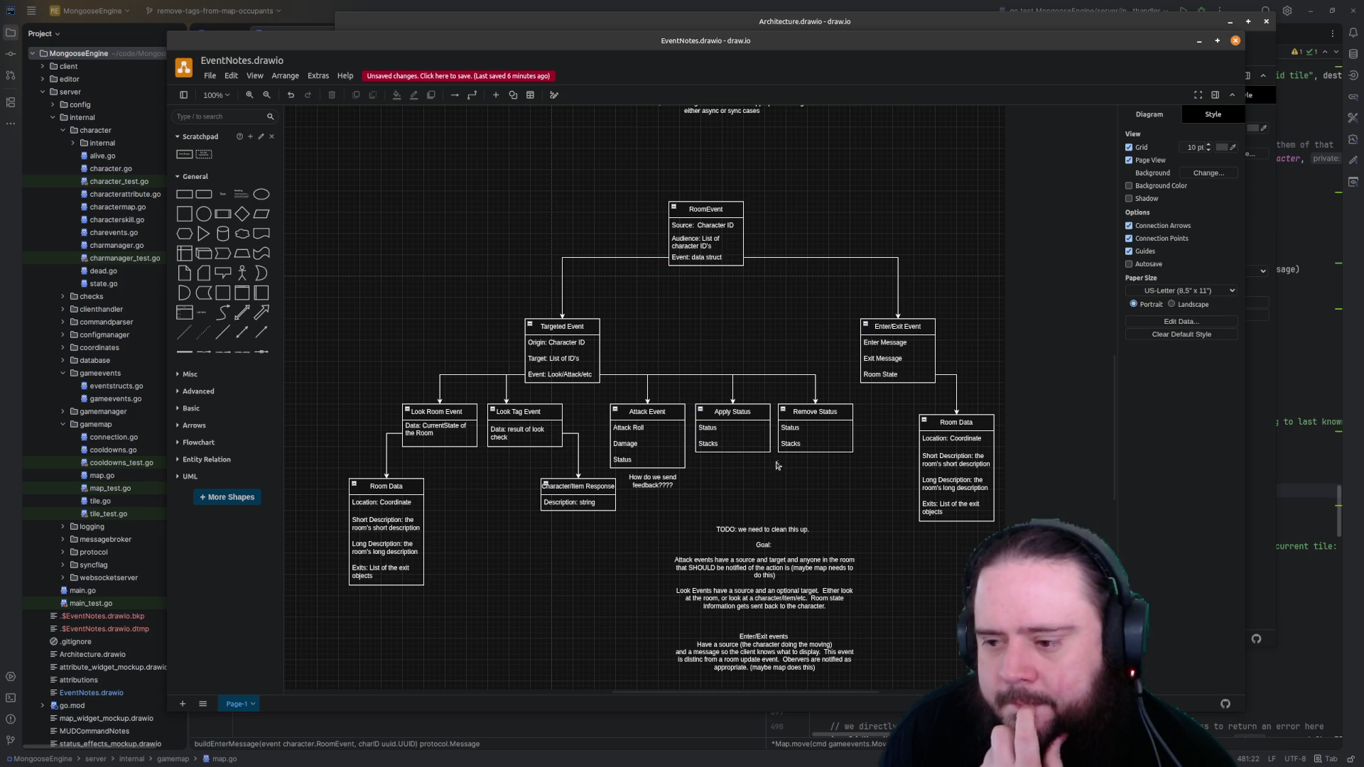
{"action": "mouse_move", "coordinate": [647, 436]}
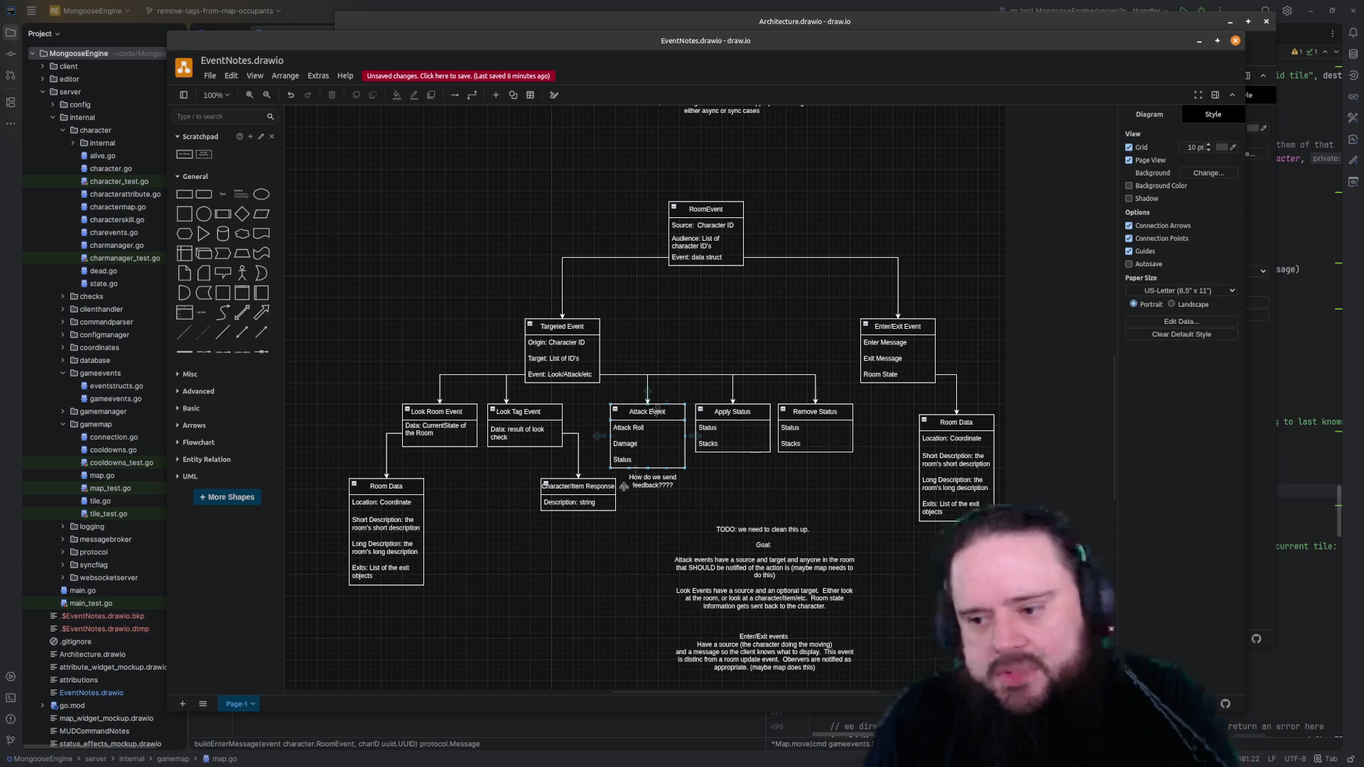
Move the feedback note up beside Enter/Exit Event
{"action": "left_click", "coordinate": [648, 486]}
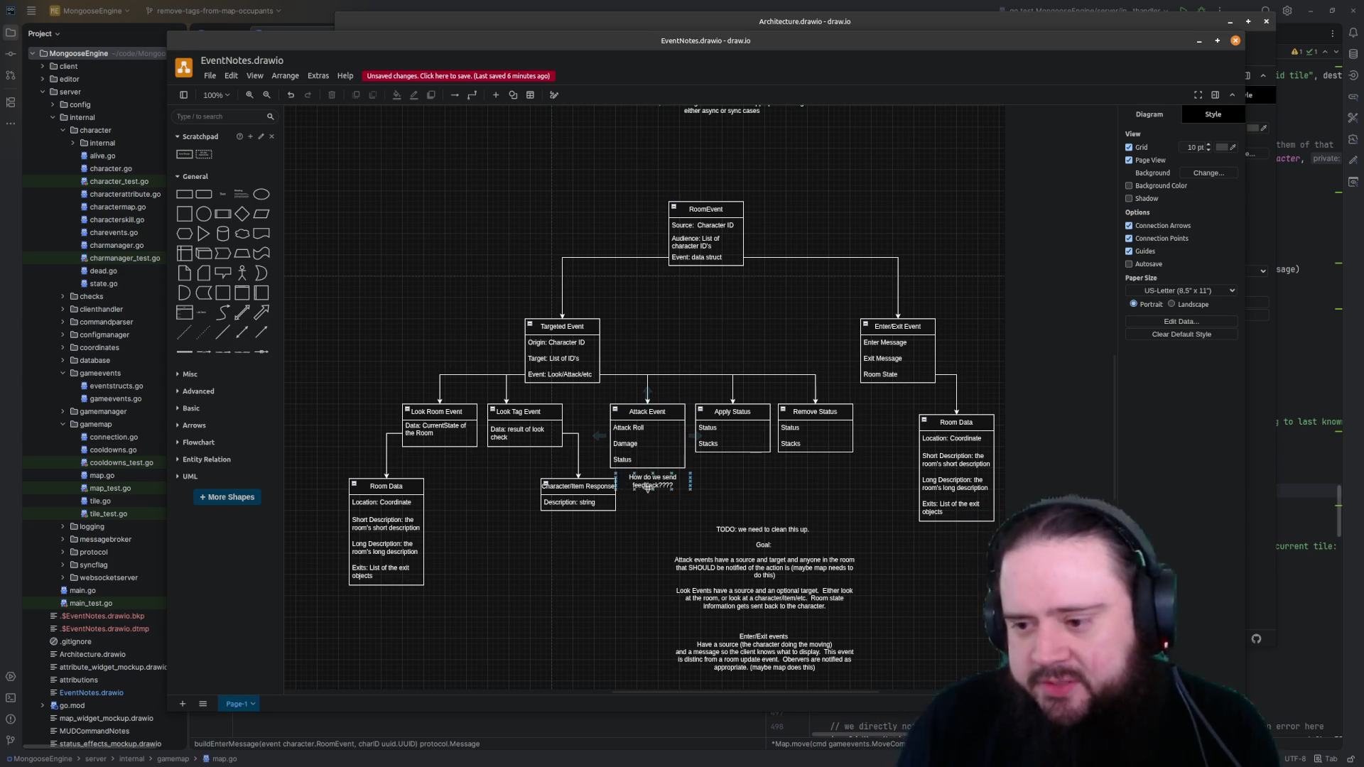
{"action": "key", "text": "Escape"}
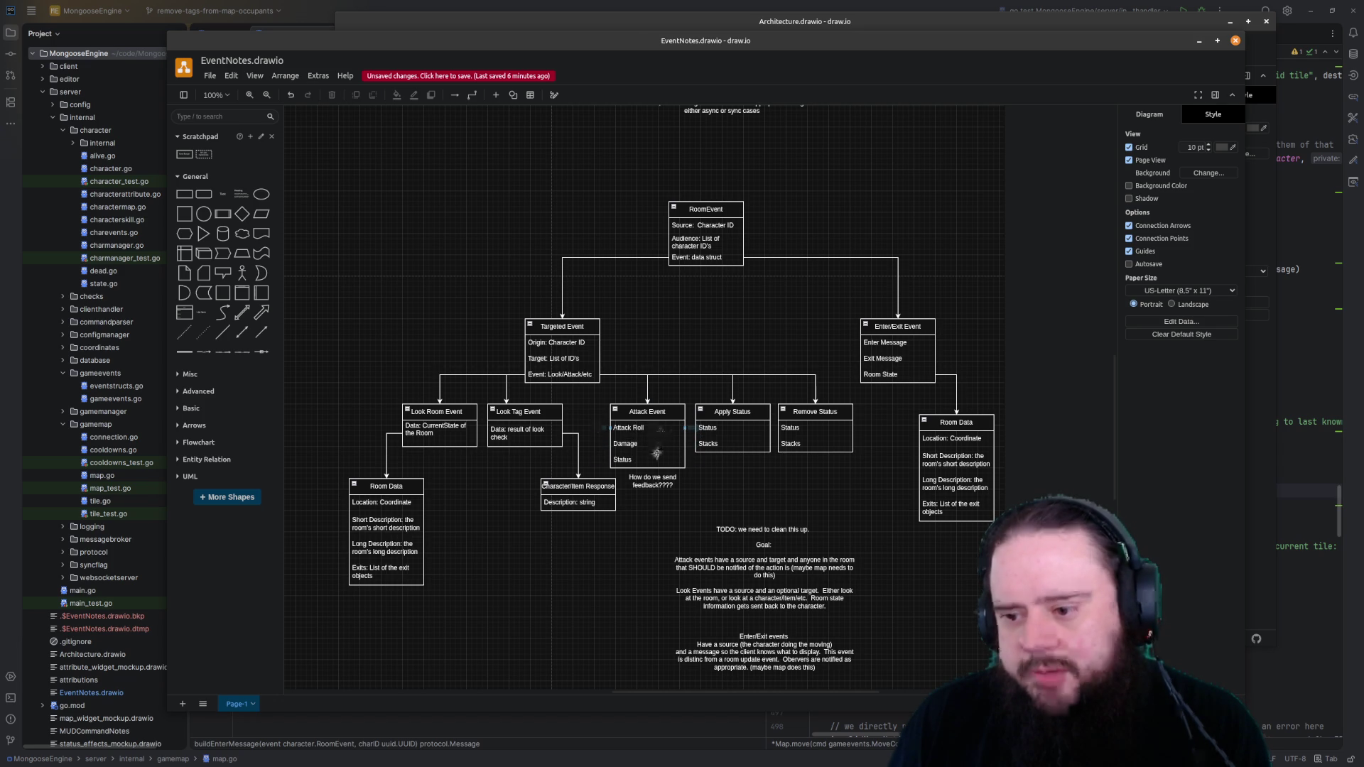
{"action": "mouse_move", "coordinate": [652, 480]}
{"action": "left_click_drag", "start_coordinate": [651, 483], "coordinate": [658, 508]}
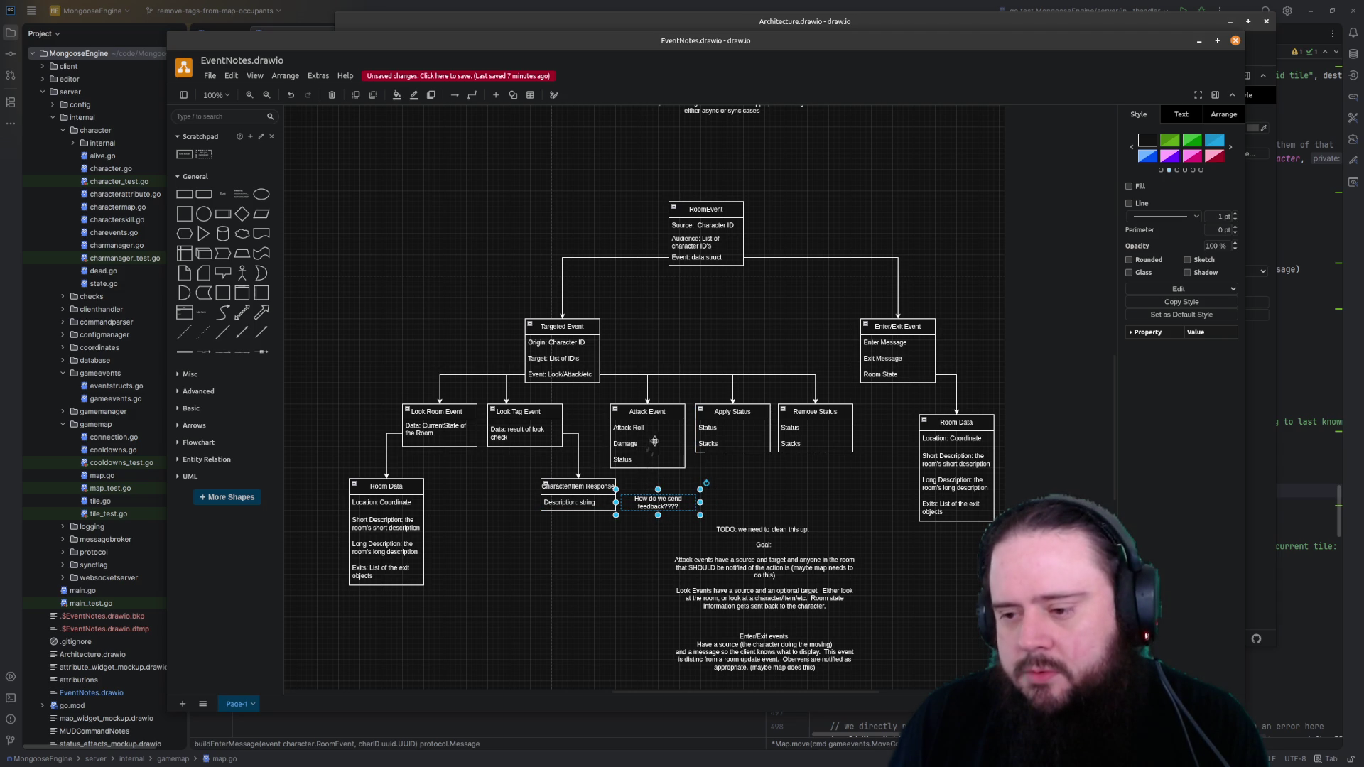
{"action": "left_click_drag", "start_coordinate": [660, 500], "coordinate": [792, 317]}
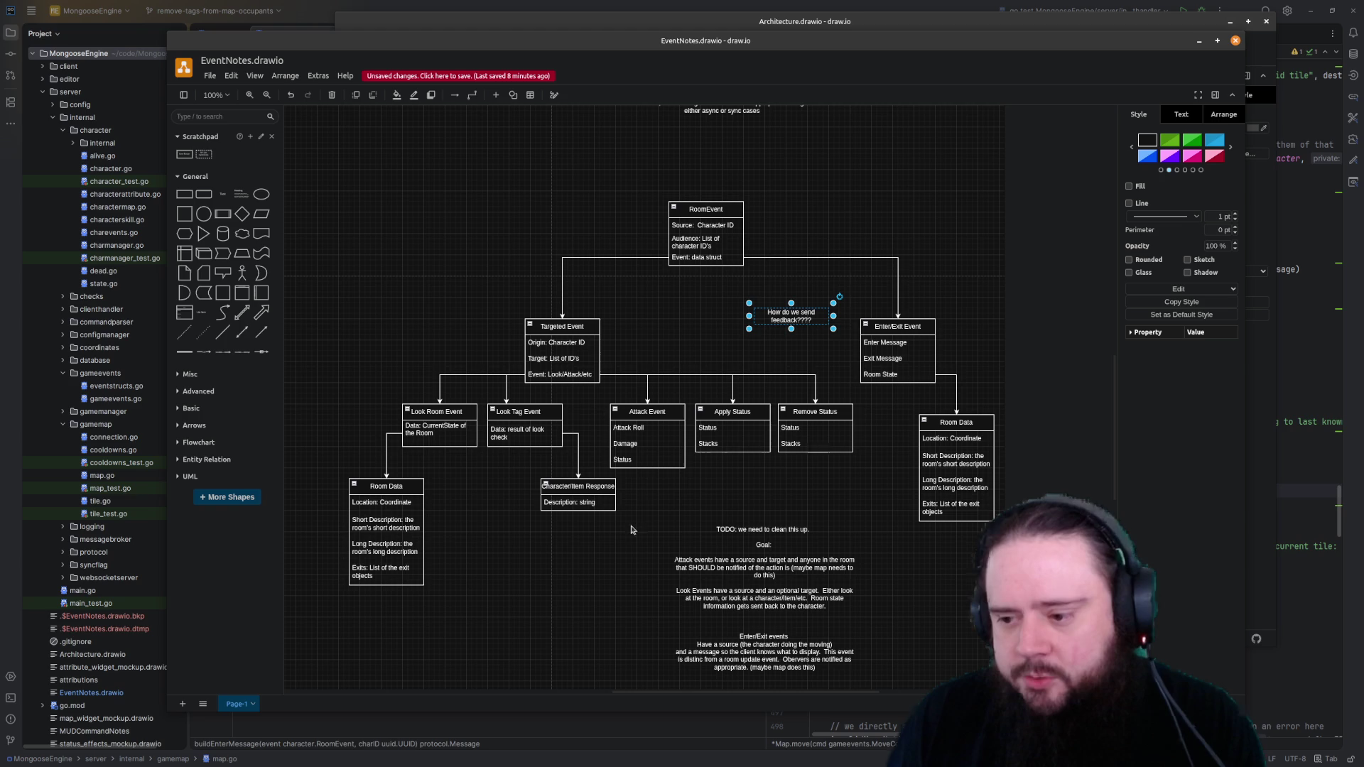
Shift the left-hand boxes further to the left as a group
{"action": "left_click_drag", "start_coordinate": [583, 389], "coordinate": [355, 633]}
{"action": "mouse_move", "coordinate": [583, 500]}
{"action": "left_mouse_down"}
{"action": "mouse_move", "coordinate": [462, 445]}
{"action": "mouse_move", "coordinate": [542, 445]}
{"action": "left_mouse_up"}
{"action": "mouse_move", "coordinate": [609, 490]}
{"action": "left_mouse_down"}
{"action": "mouse_move", "coordinate": [407, 432]}
{"action": "mouse_move", "coordinate": [387, 439]}
{"action": "left_mouse_up"}
{"action": "left_click", "coordinate": [522, 459]}
Duplicate the Attack Event box below the original and edit the copy's title
{"action": "left_click_drag", "start_coordinate": [649, 469], "coordinate": [608, 557]}
{"action": "double_click", "coordinate": [629, 507]}
{"action": "type", "text": "Attack Event"}
{"action": "key", "text": "Escape"}
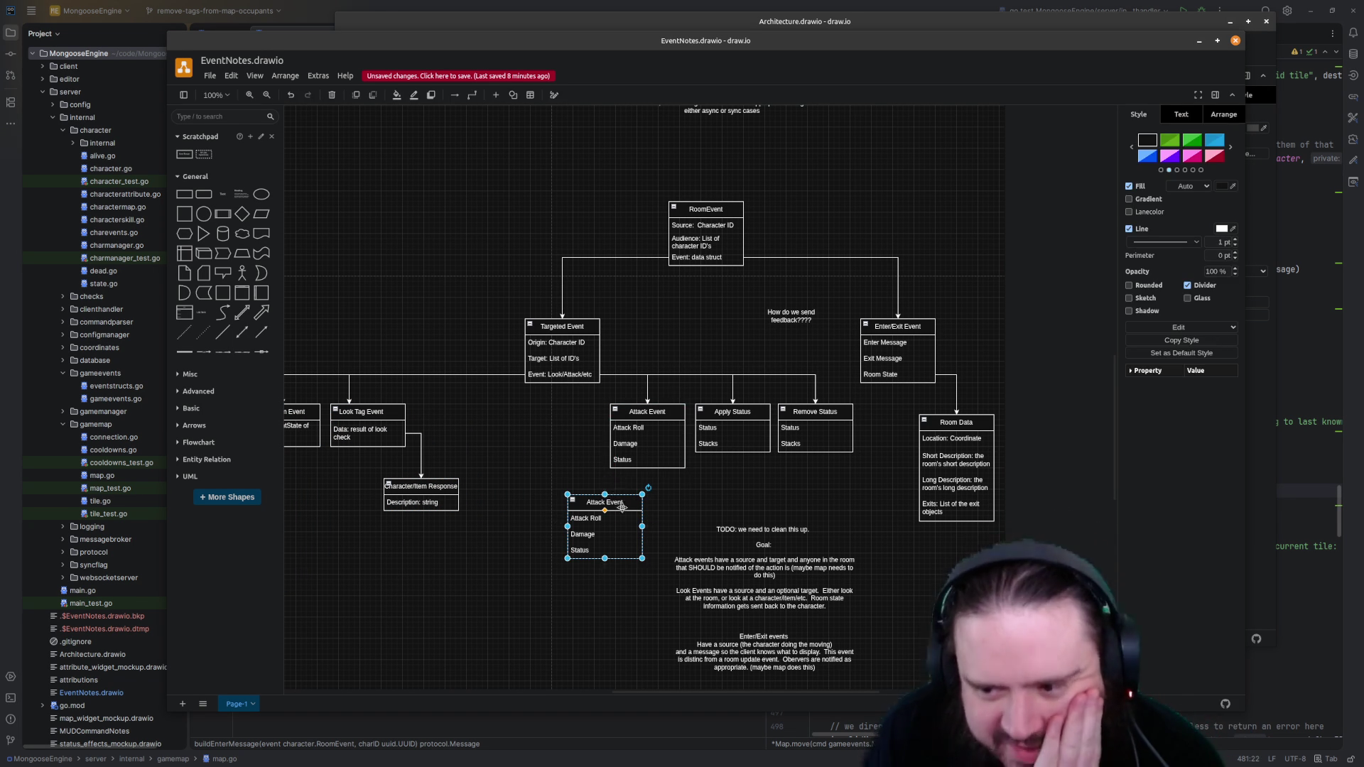
Delete the duplicate Attack Event box
{"action": "left_click_drag", "start_coordinate": [617, 501], "coordinate": [662, 491]}
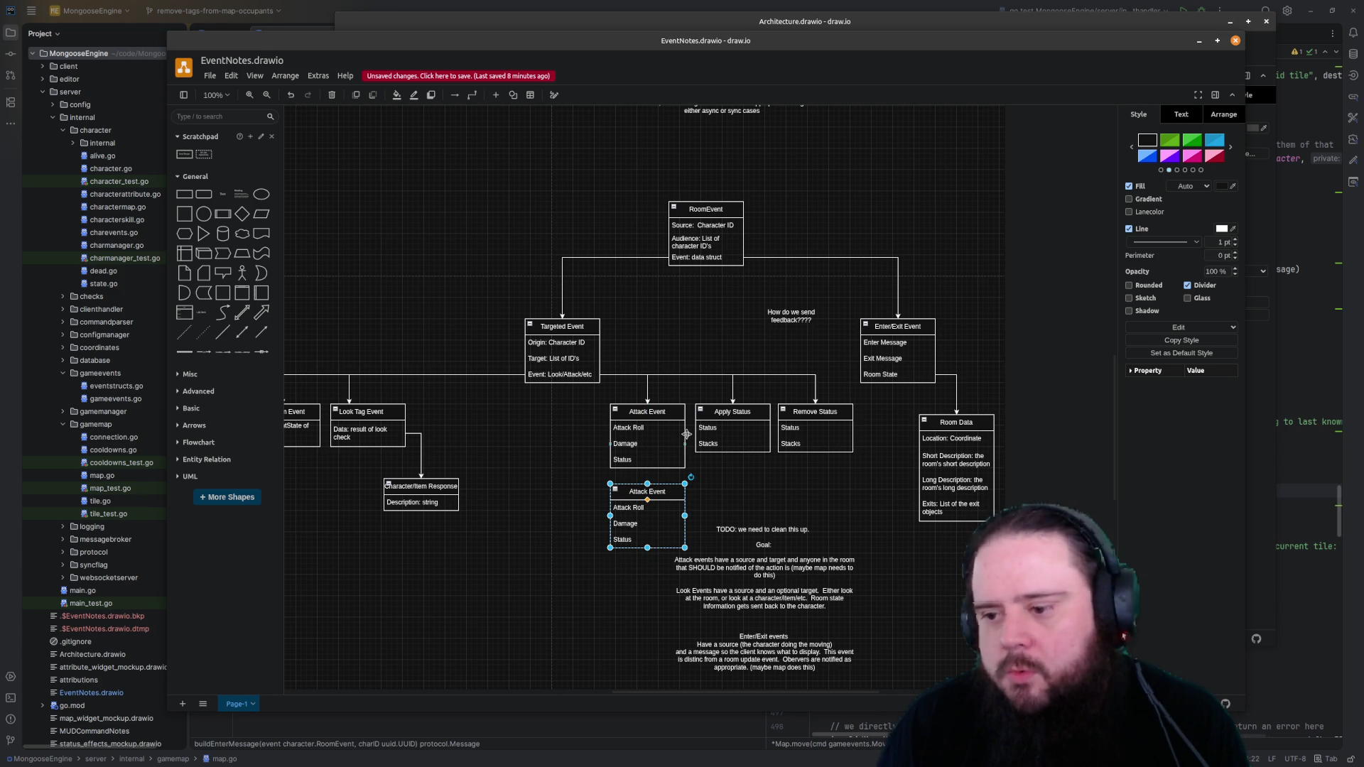
{"action": "key", "text": "Delete"}
Copy the Status row inside Attack Event as a fourth row labelled 'Result????'
{"action": "left_click", "coordinate": [652, 460]}
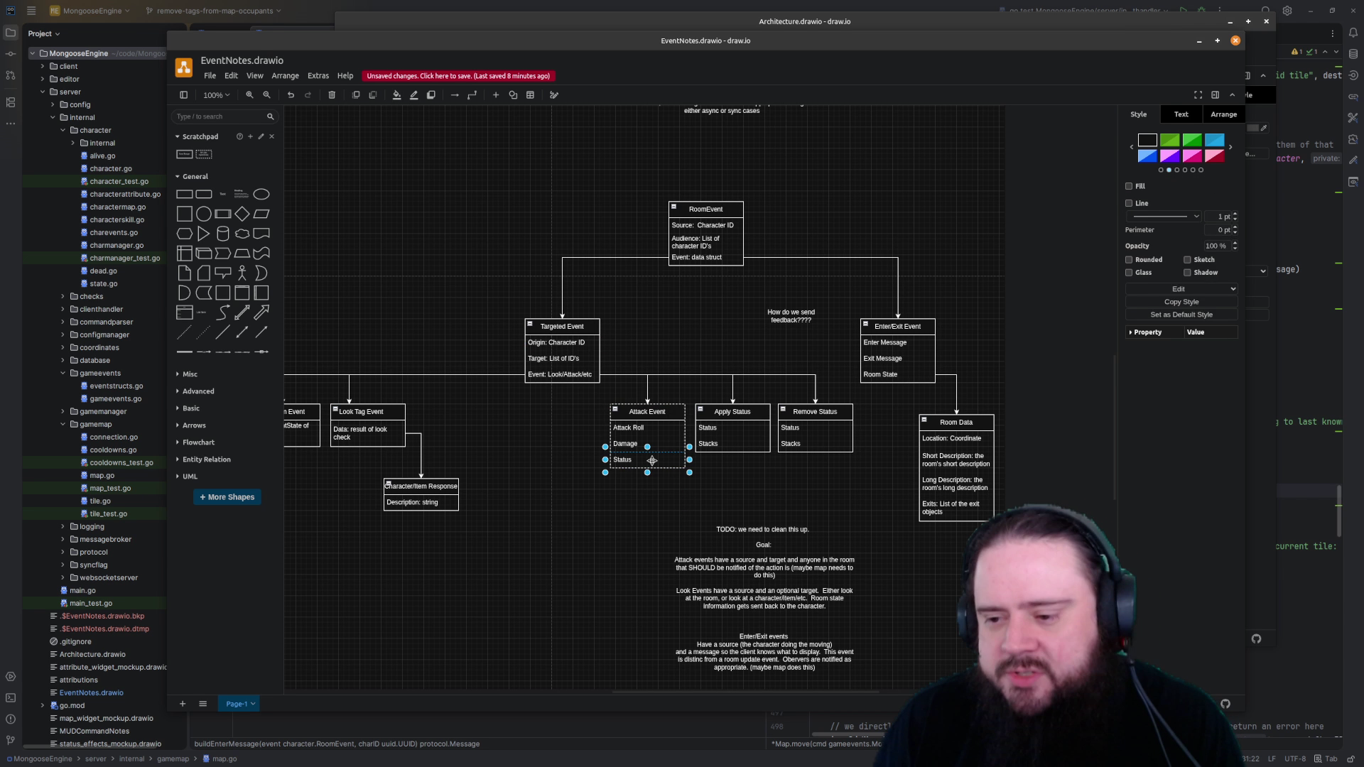
{"action": "left_click_drag", "start_coordinate": [646, 460], "coordinate": [645, 477]}
{"action": "double_click", "coordinate": [643, 477]}
{"action": "type", "text": "Result????"}
{"action": "left_click", "coordinate": [573, 614]}
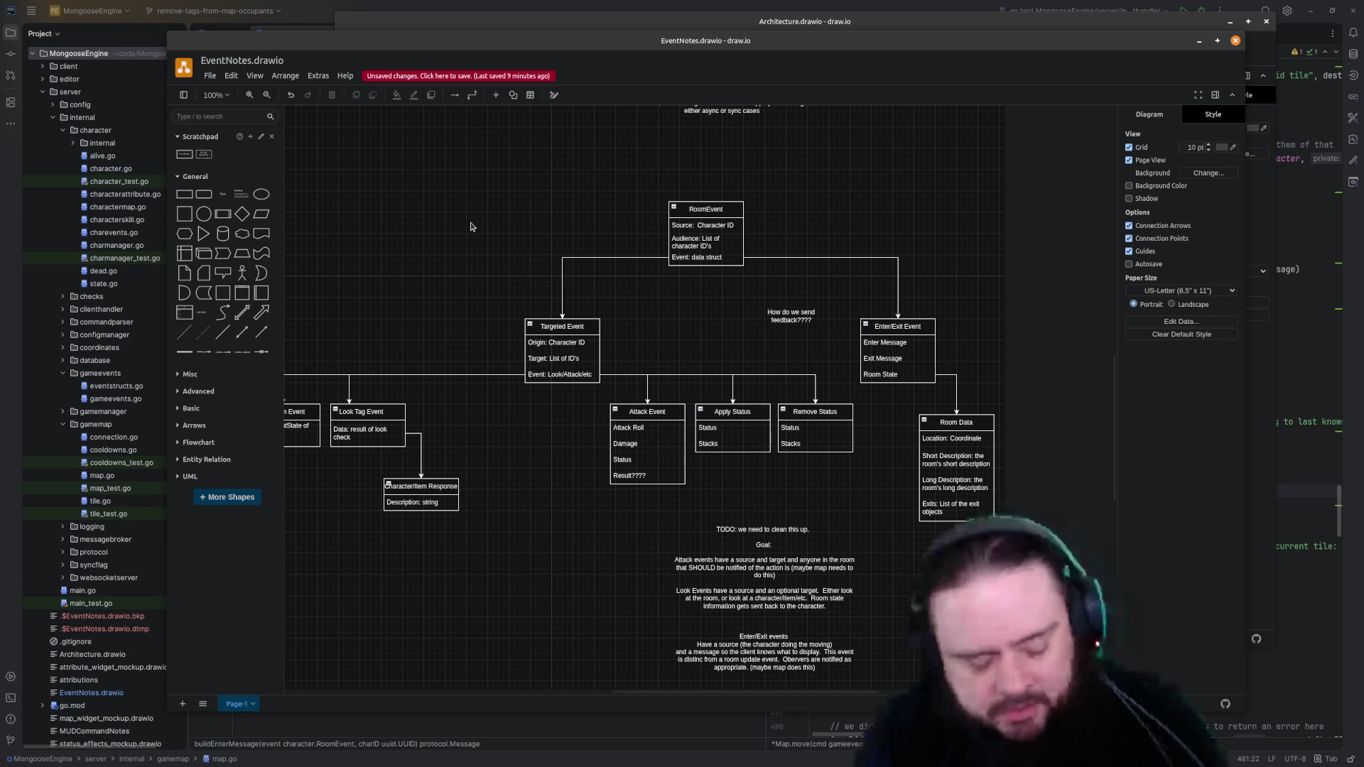
{"action": "key", "text": "ctrl+s"}
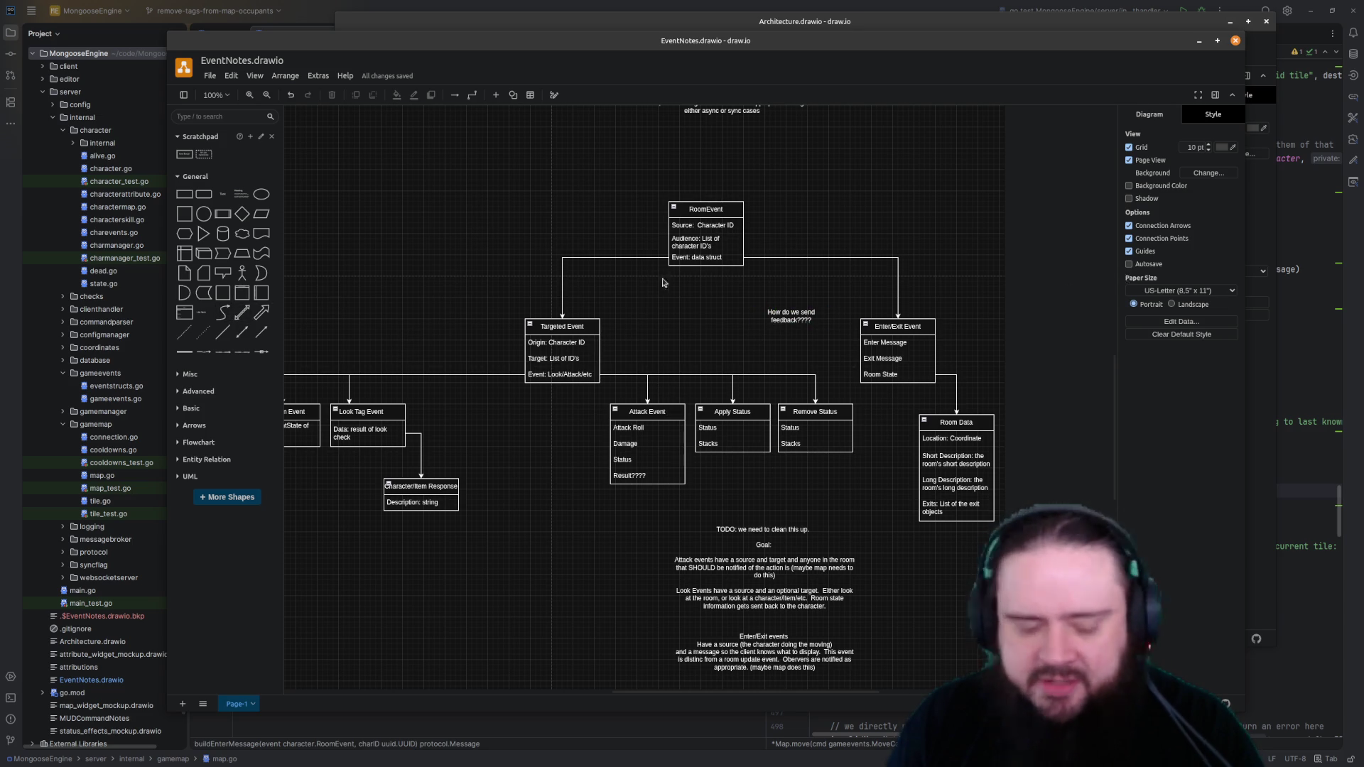
{"action": "left_click", "coordinate": [598, 324]}
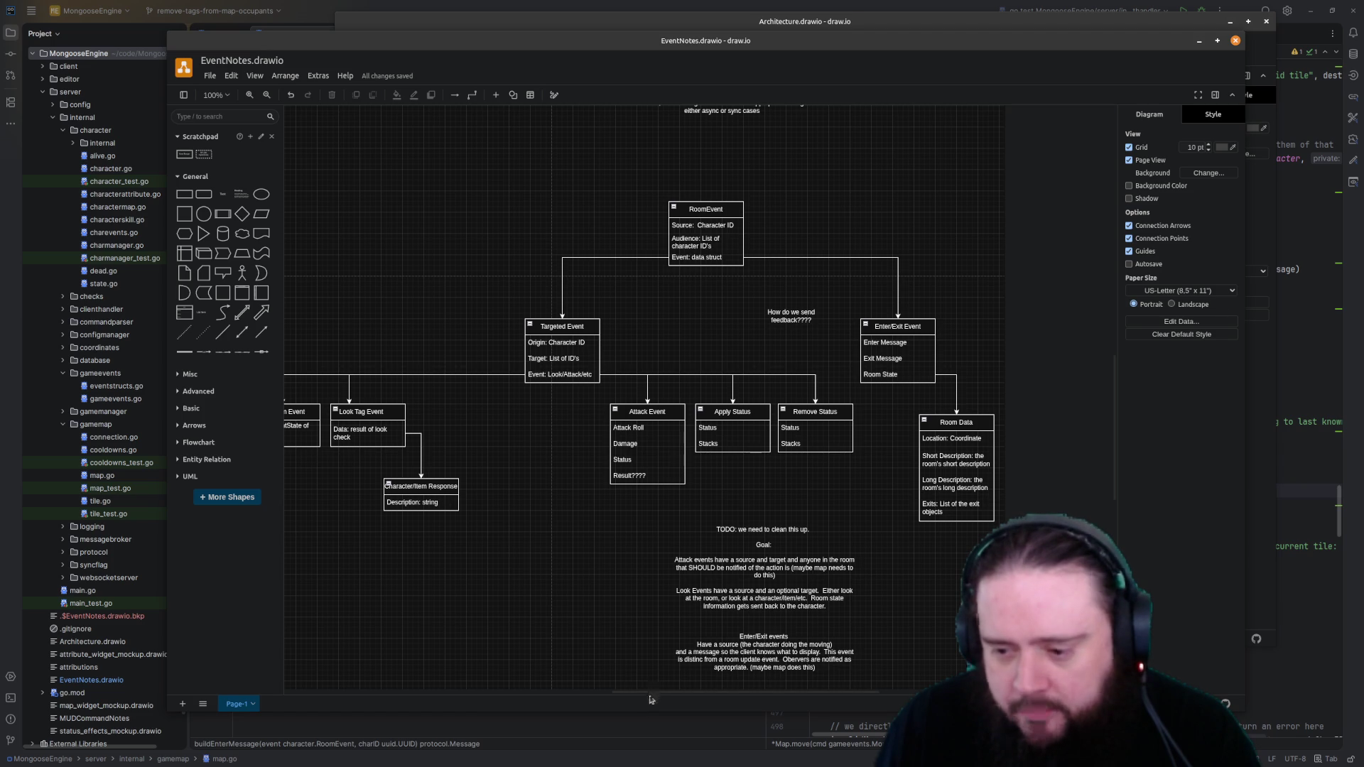
{"action": "scroll", "coordinate": [650, 698], "scroll_direction": "left", "scroll_amount": 5}
{"action": "left_click", "coordinate": [733, 412]}
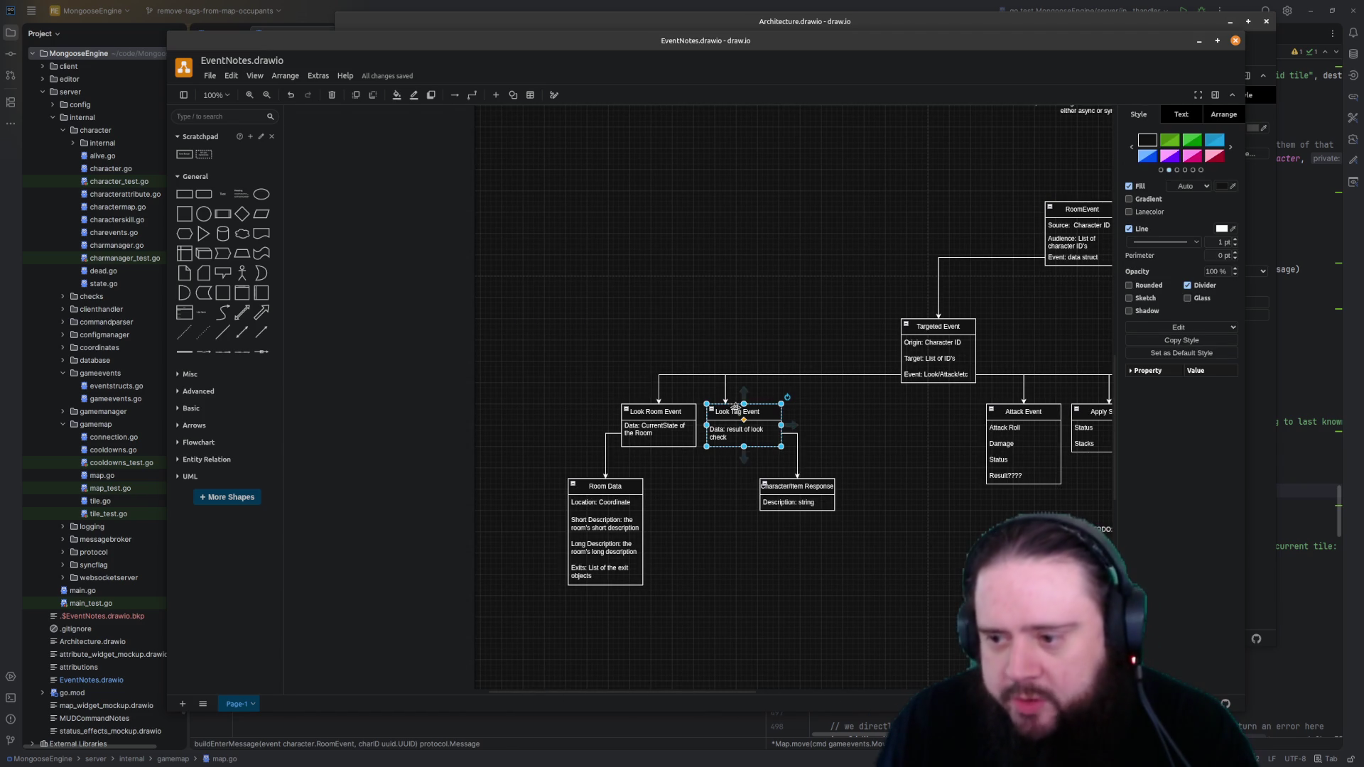
{"action": "scroll", "coordinate": [639, 598], "scroll_direction": "right", "scroll_amount": 2}
{"action": "scroll", "coordinate": [596, 533], "scroll_direction": "right", "scroll_amount": 3}
{"action": "scroll", "coordinate": [557, 498], "scroll_direction": "right", "scroll_amount": 1}
{"action": "left_click", "coordinate": [556, 498]}
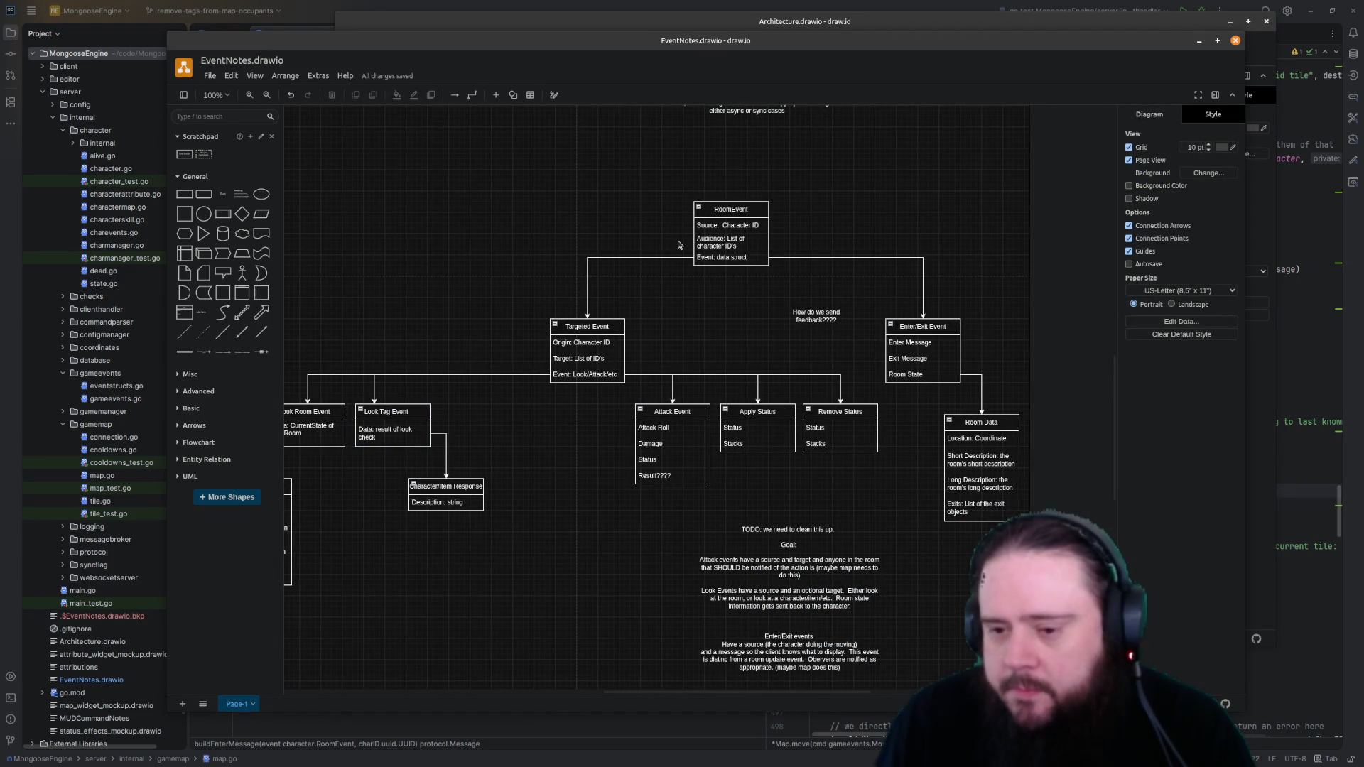